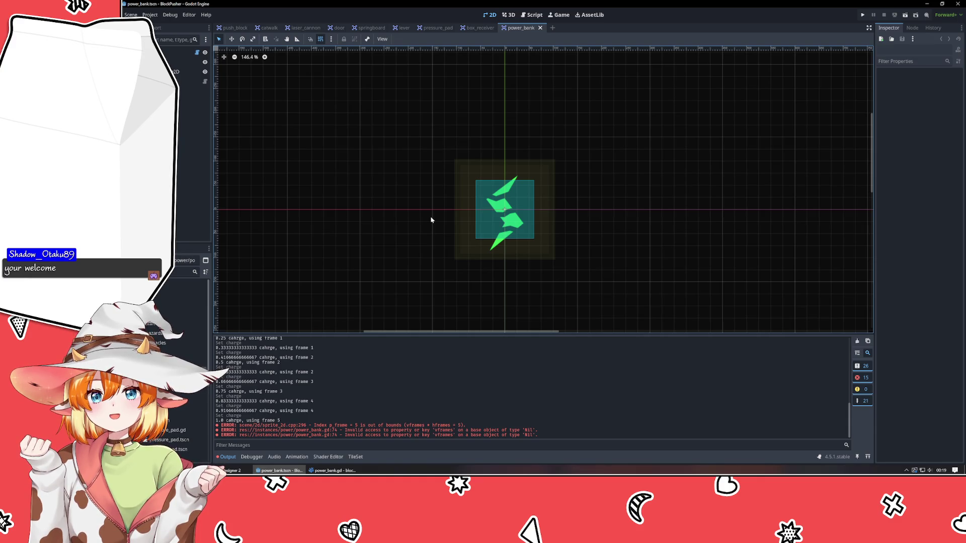
# Step: Select the PowerBank root, reset its Charge to 0, and step it up to 6
pyautogui.click(181, 53)
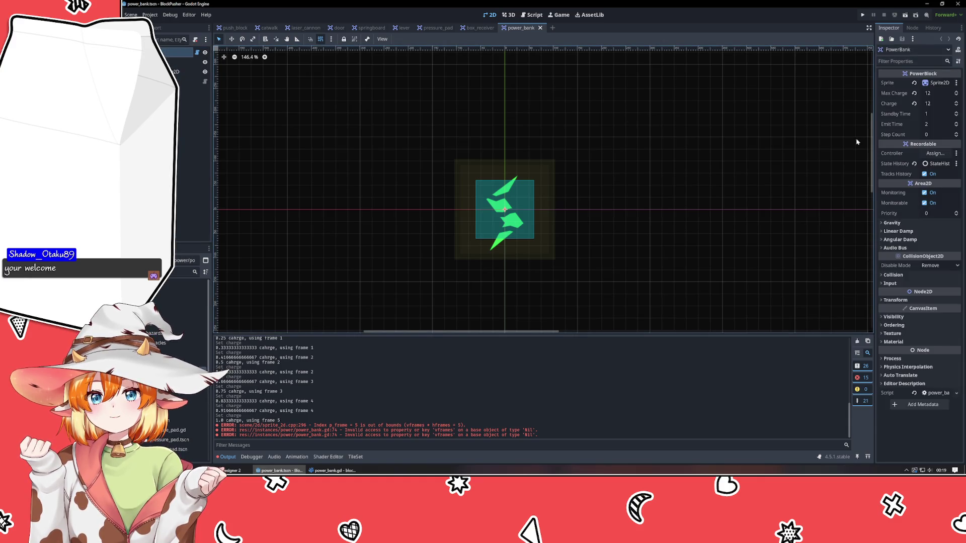
pyautogui.click(915, 103)
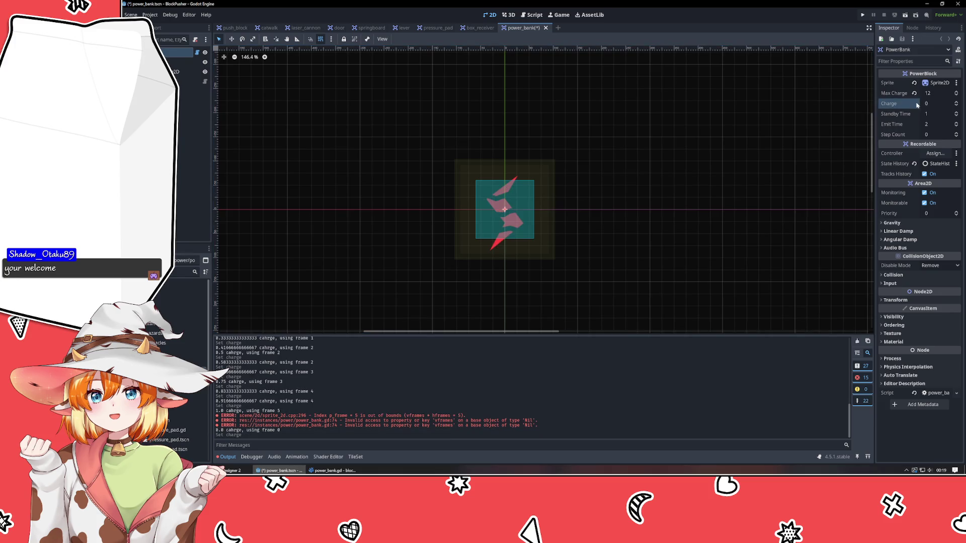
pyautogui.click(956, 101)
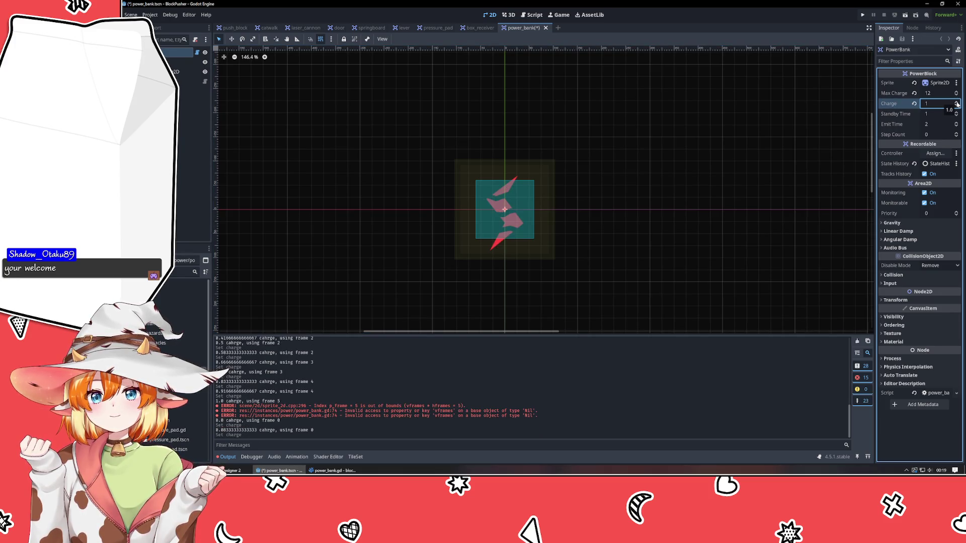
pyautogui.click(957, 102)
pyautogui.click(956, 101)
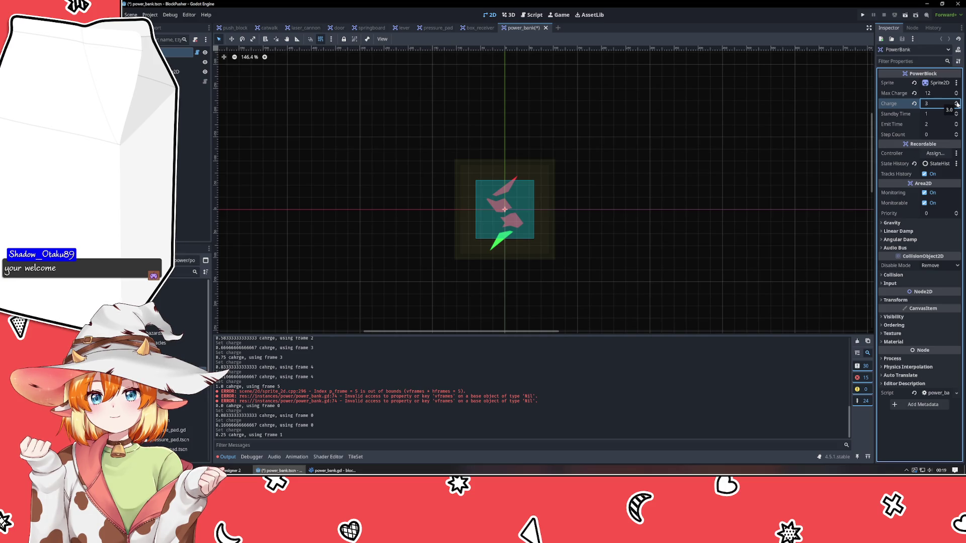
pyautogui.click(957, 101)
pyautogui.click(957, 101)
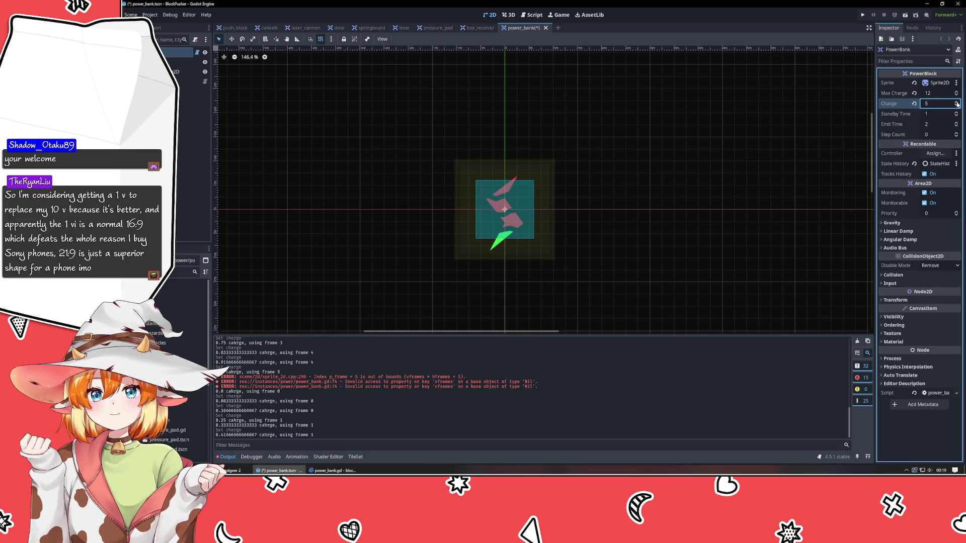
pyautogui.click(957, 101)
# Step: Raise Charge to 12, confirm it stays clamped there, then bring up power_bank.gd
pyautogui.click(957, 102)
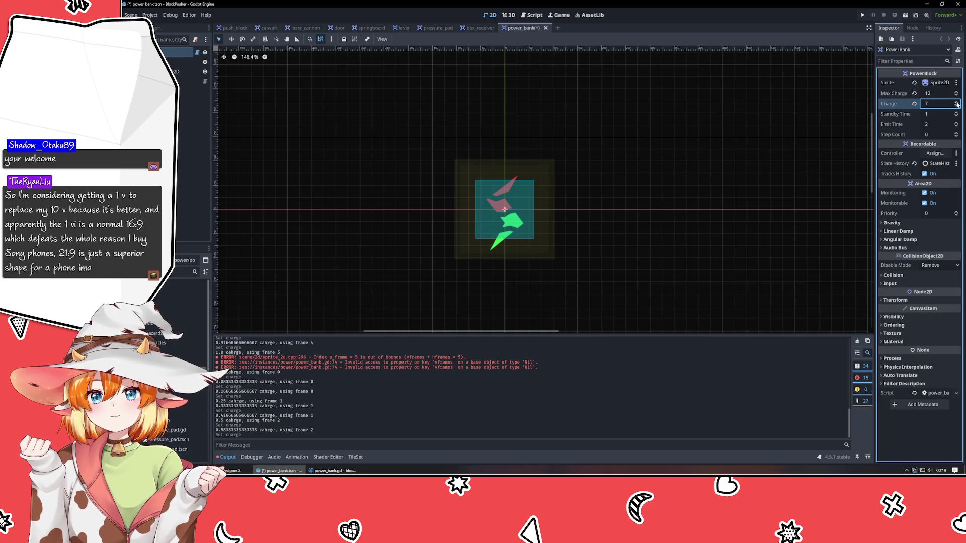
pyautogui.click(957, 102)
pyautogui.click(956, 101)
pyautogui.click(957, 102)
pyautogui.click(957, 102)
pyautogui.click(957, 102)
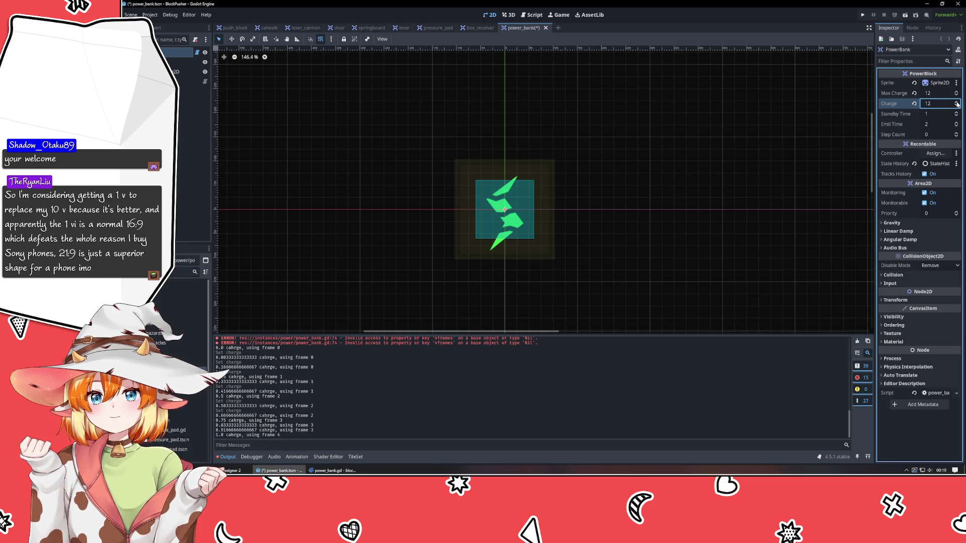
pyautogui.click(957, 102)
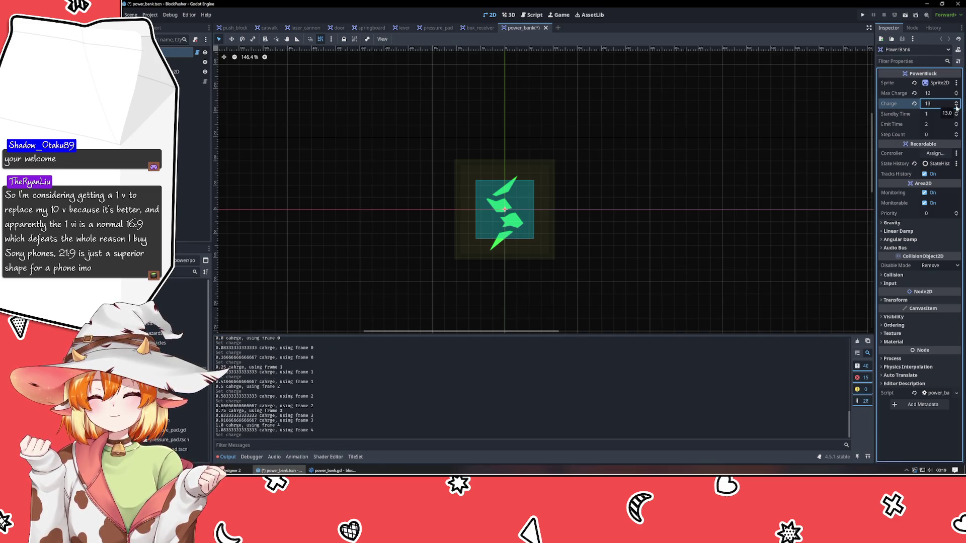
pyautogui.click(258, 430)
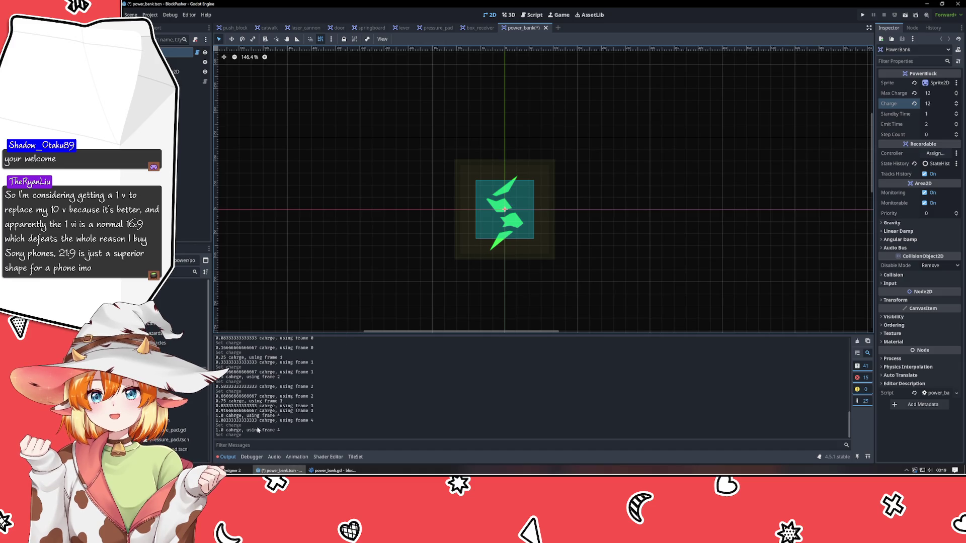
pyautogui.click(335, 470)
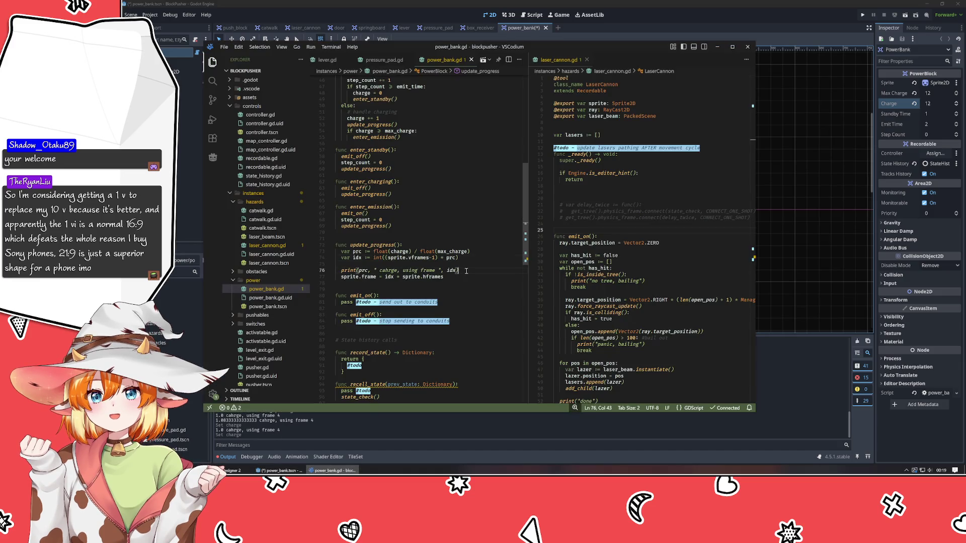
pyautogui.click(480, 263)
pyautogui.press('End')
pyautogui.press('Up')
pyautogui.press('Home')
pyautogui.hotkey('ctrl', 'Right')
pyautogui.hotkey('ctrl', 'Right')
pyautogui.hotkey('ctrl', 'Right')
pyautogui.hotkey('ctrl', 'Left')
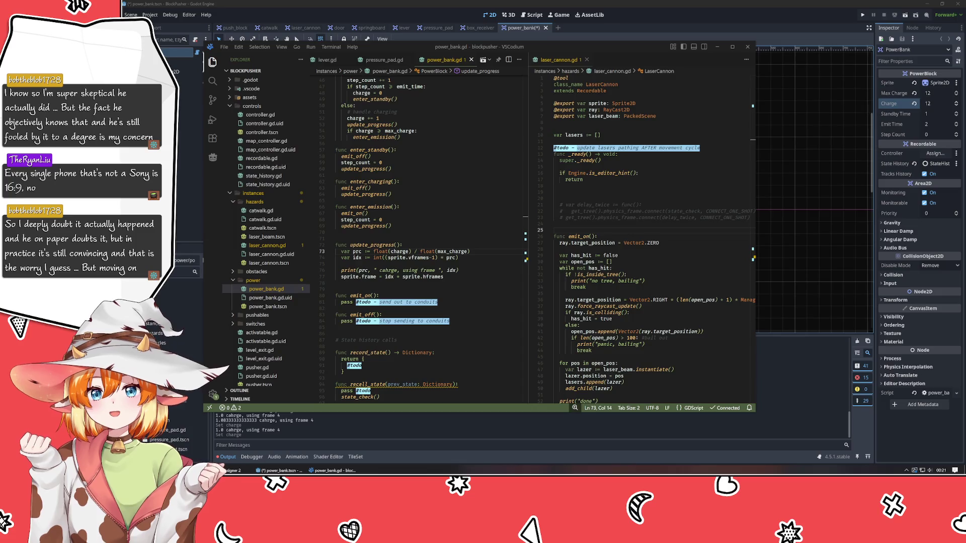
pyautogui.press('Return')
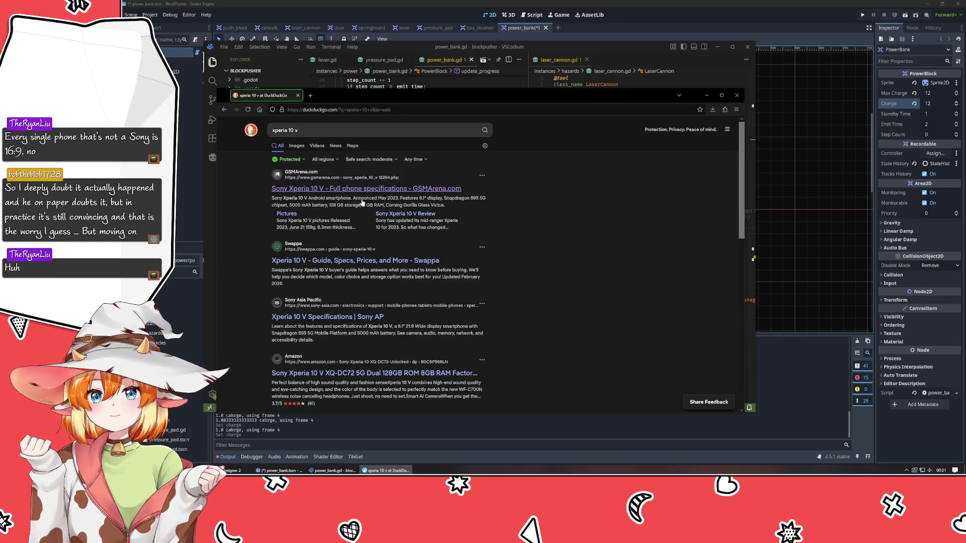
# Step: Open the Xperia 10 V specs, then look up the Pixel 7's 20:9 aspect ratio
pyautogui.click(316, 189)
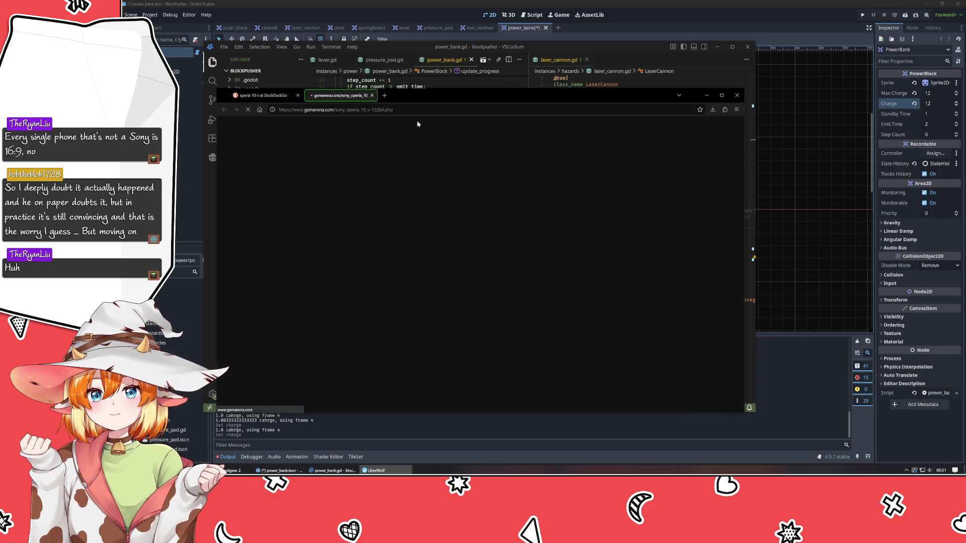
pyautogui.click(439, 126)
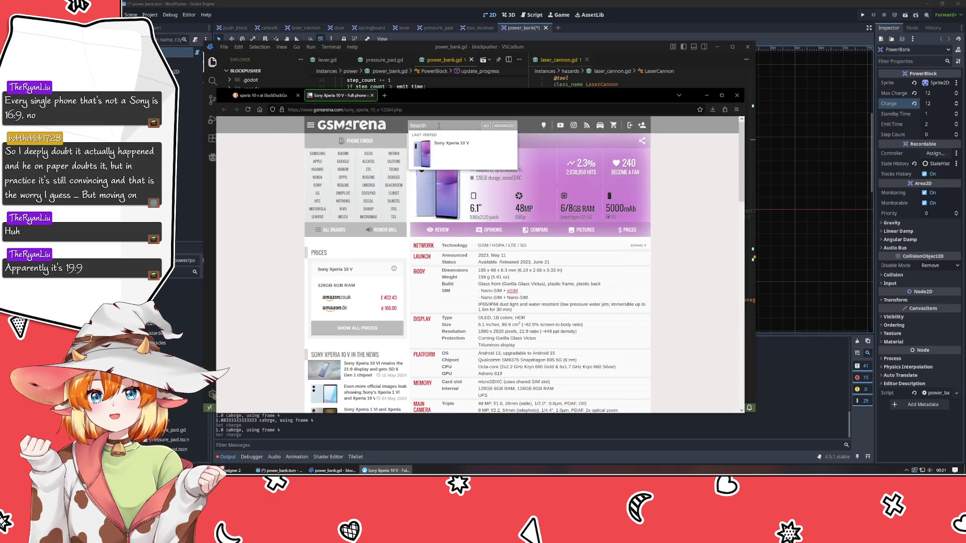
pyautogui.write('pixel 7')
pyautogui.click(463, 182)
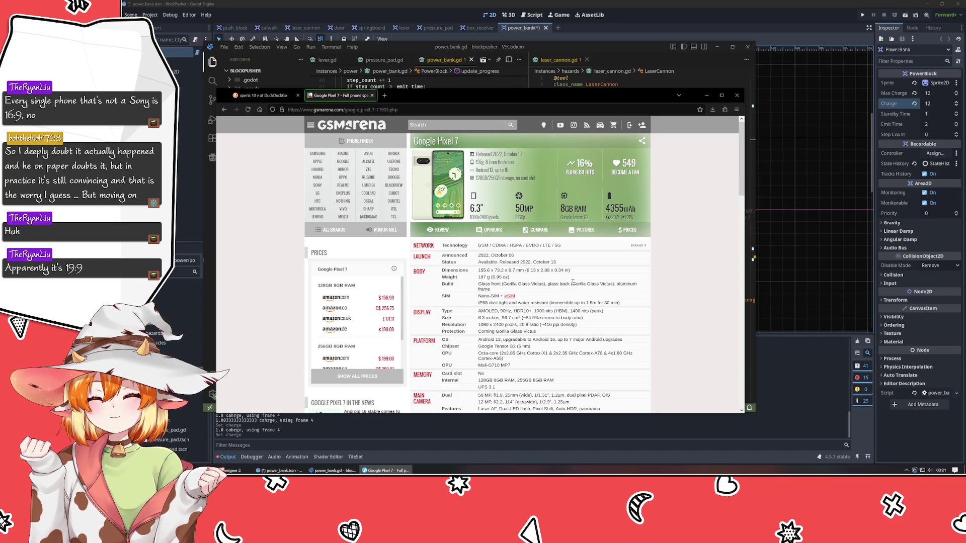
pyautogui.scroll(-1, 572, 284)
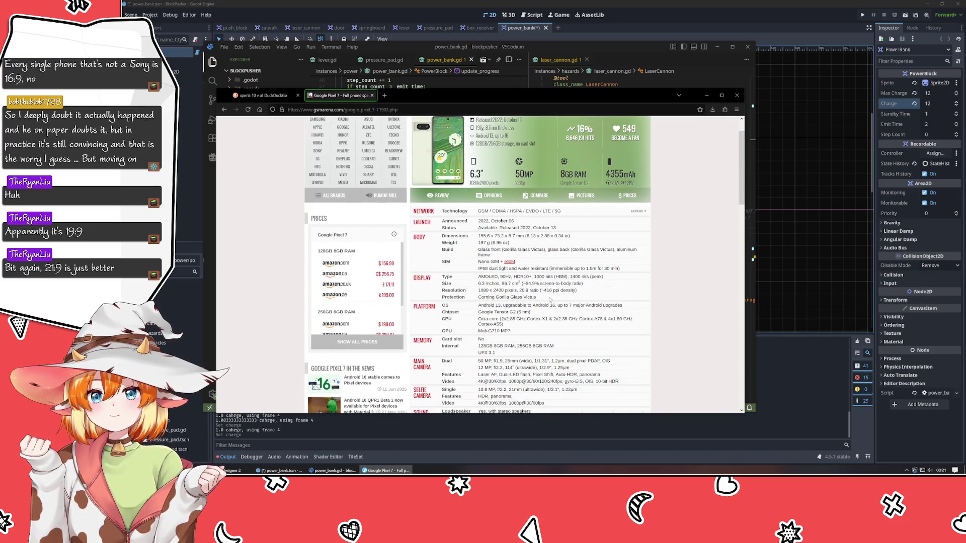
pyautogui.moveTo(520, 291); pyautogui.dragTo(538, 291)
pyautogui.scroll(1, 563, 308)
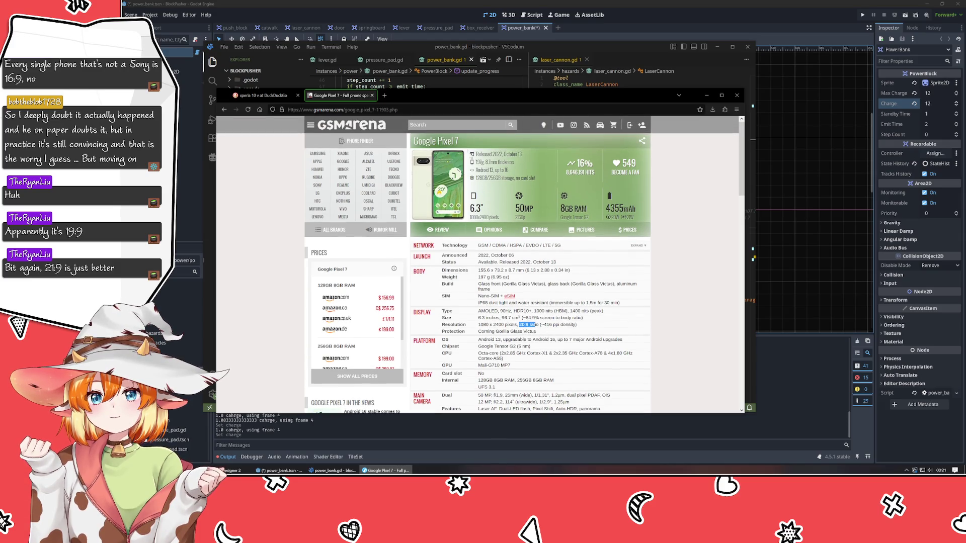
# Step: Search GSMArena for 'pixel 10' and check the Pixel 10 display details
pyautogui.click(445, 127)
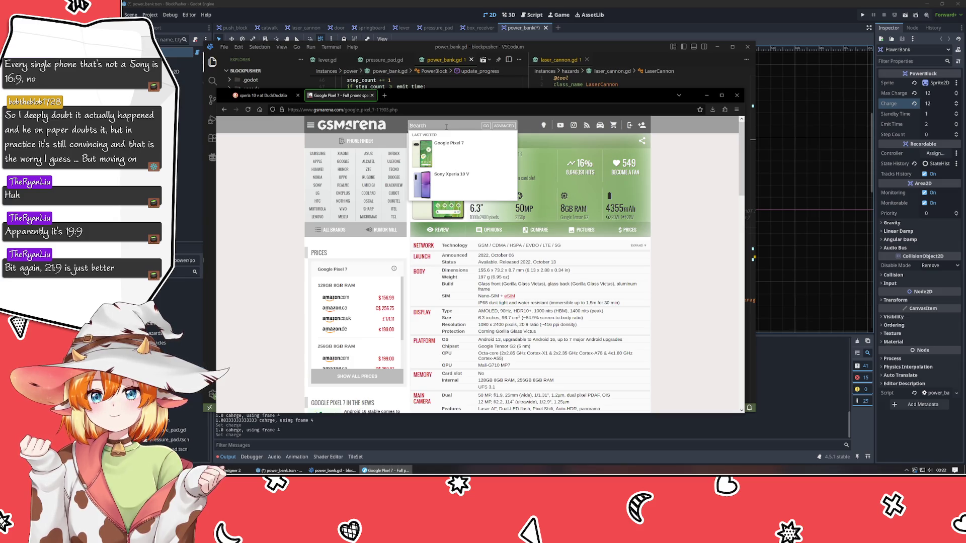
pyautogui.write('pixel 10')
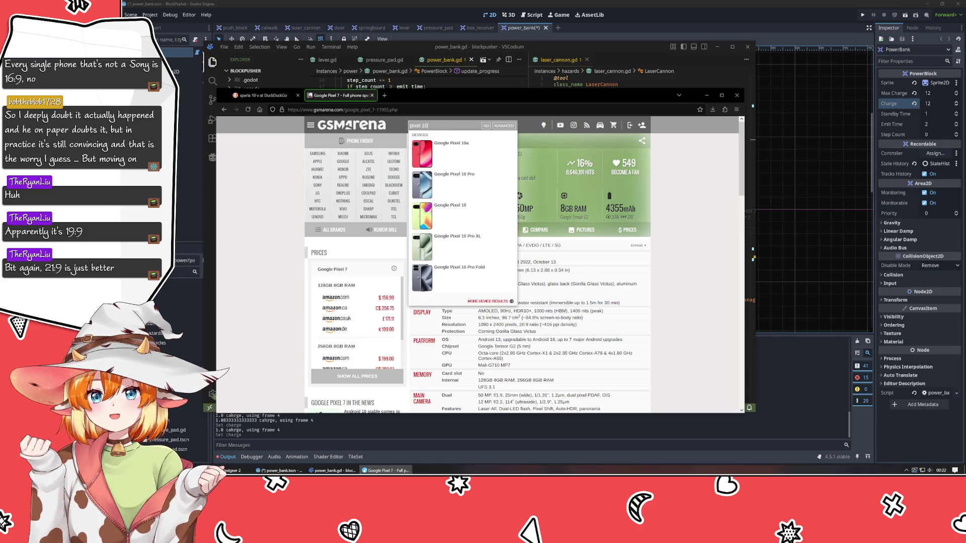
pyautogui.click(455, 215)
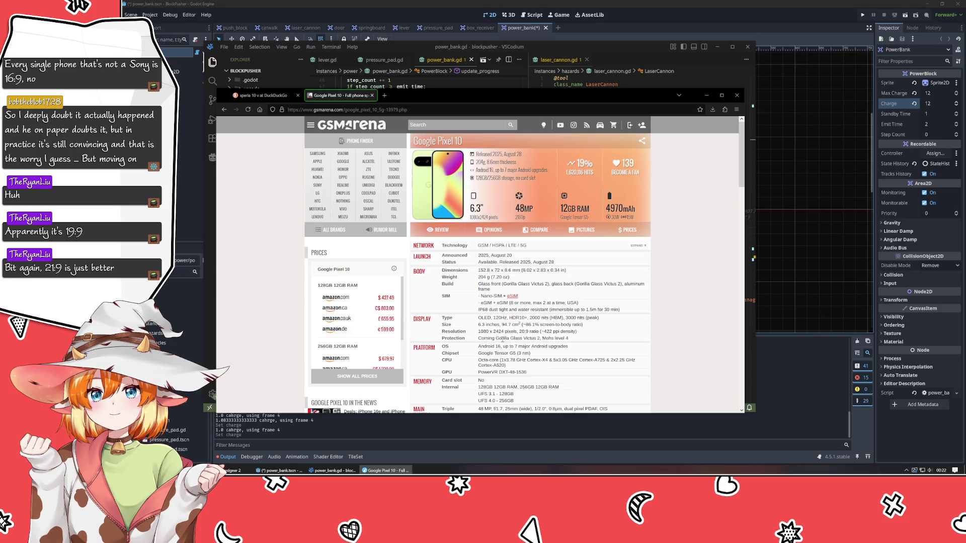
pyautogui.moveTo(519, 332); pyautogui.dragTo(483, 338)
pyautogui.click(489, 300)
# Step: Look up the Samsung Galaxy S26 Ultra specs, close that tab, and minimize the browser
pyautogui.click(442, 126)
pyautogui.write('samsung')
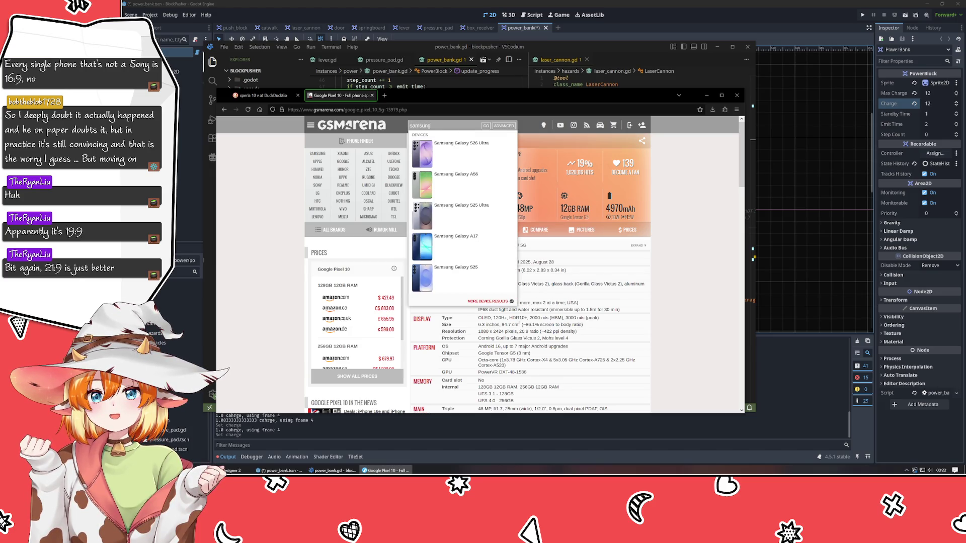
pyautogui.click(447, 143)
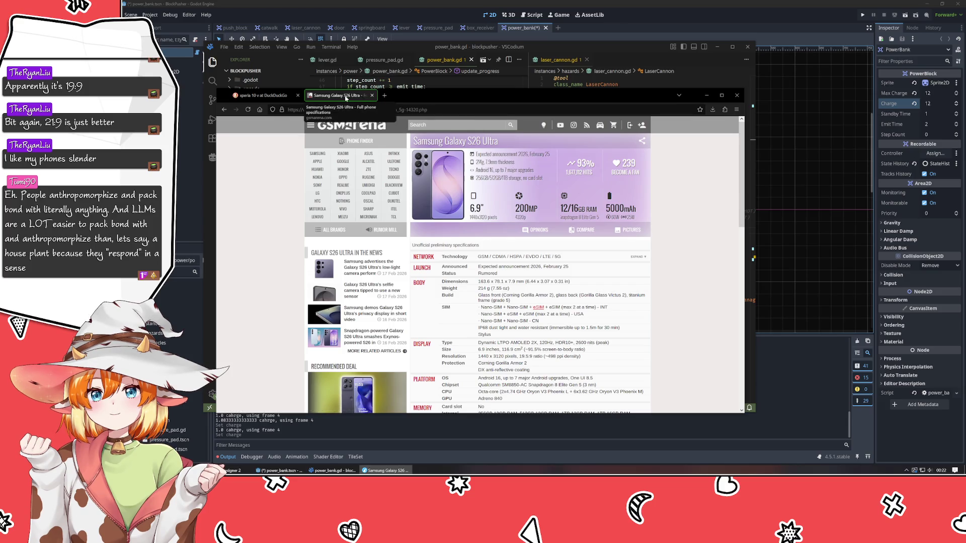
pyautogui.middleClick(345, 98)
pyautogui.click(706, 95)
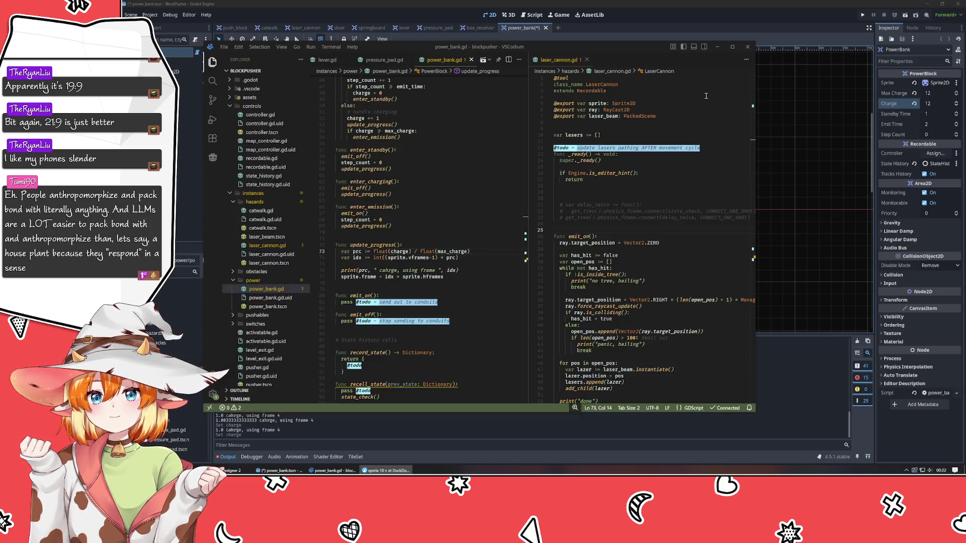
pyautogui.click(618, 198)
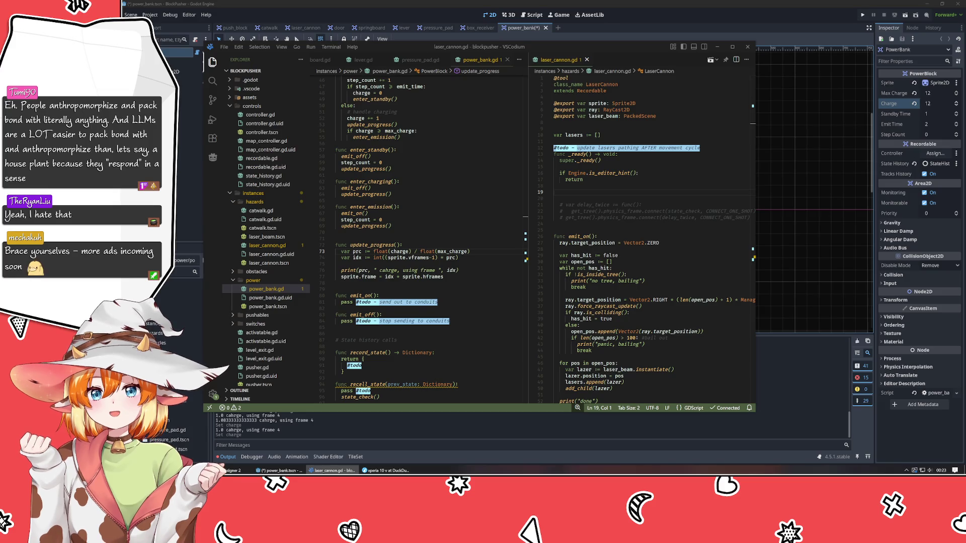
# Step: Review emit_on and the timer lines in laser_cannon.gd, then update_progress in power_bank.gd
pyautogui.click(625, 292)
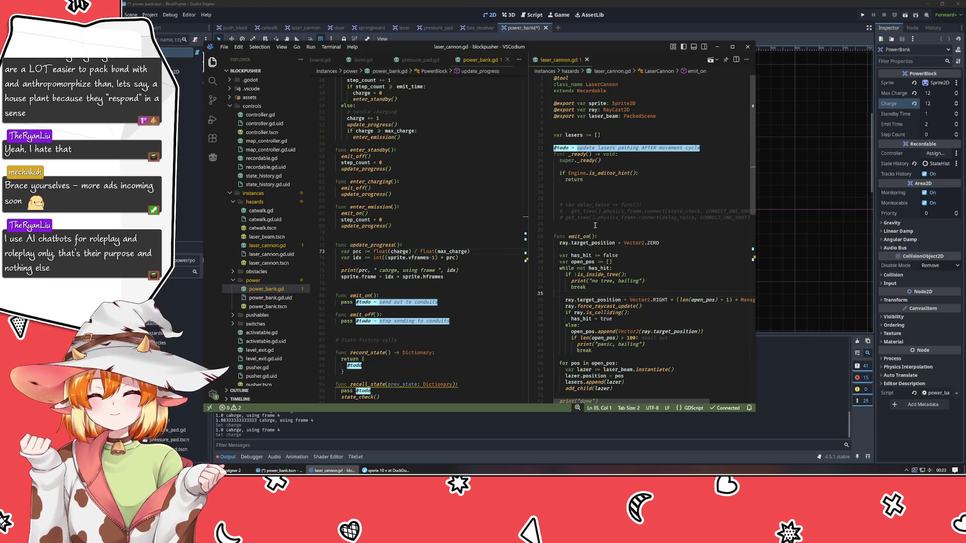
pyautogui.click(592, 200)
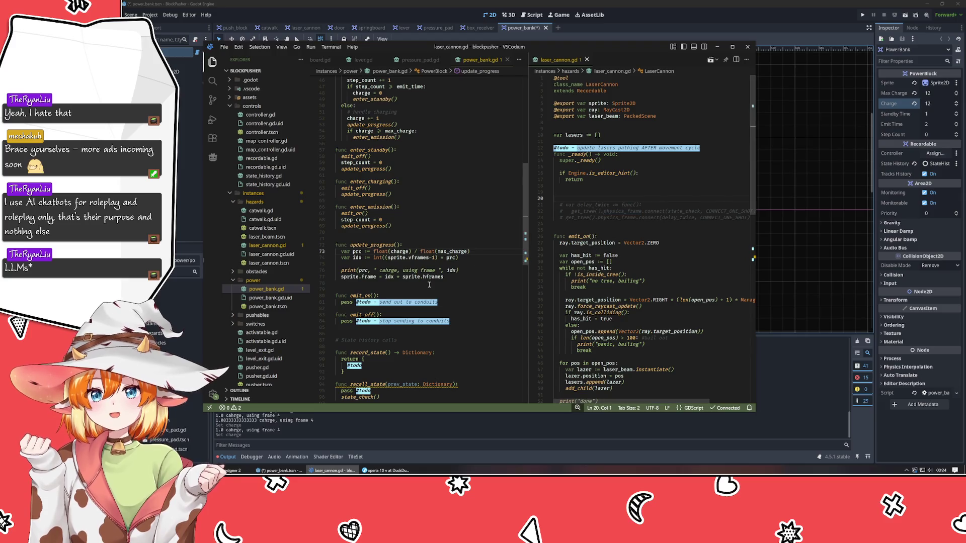
pyautogui.click(418, 234)
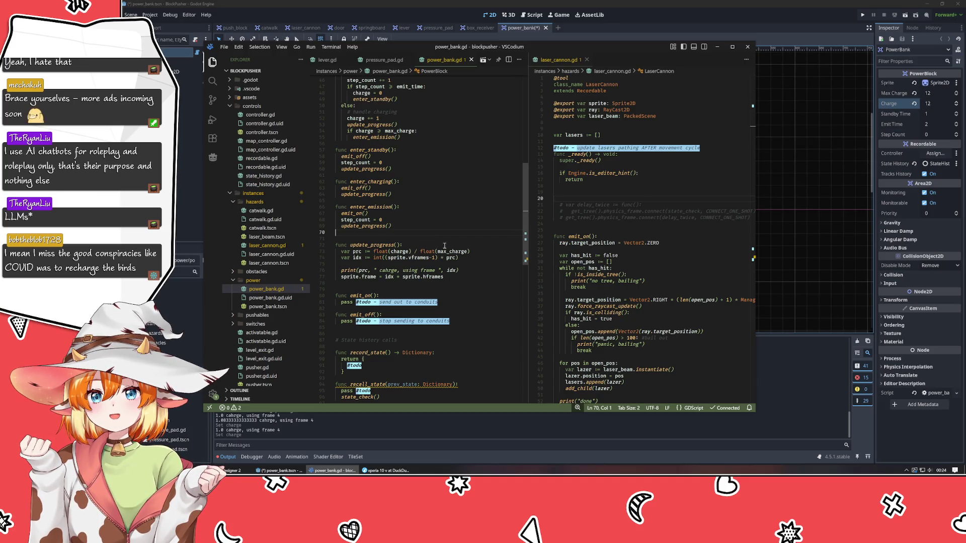
pyautogui.click(409, 245)
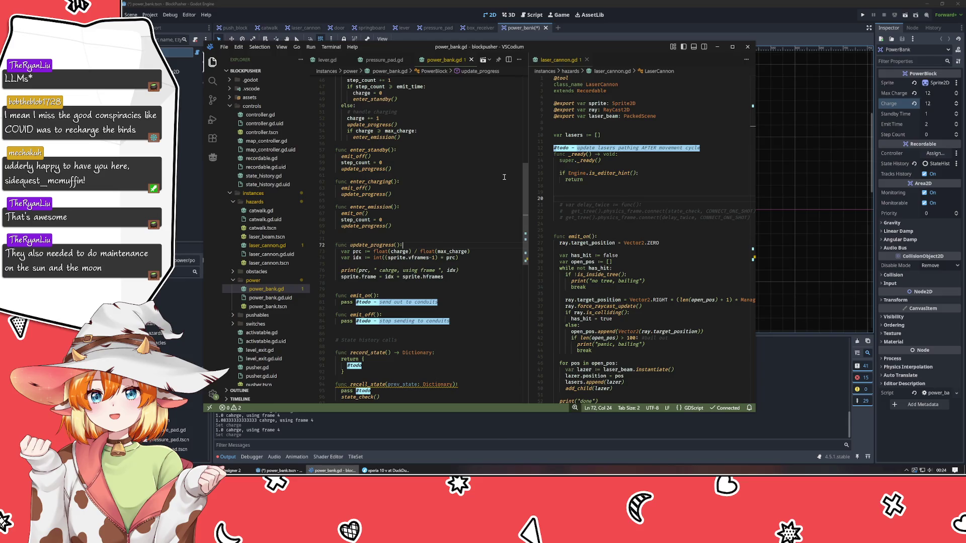
# Step: Return to line 19 of laser_cannon.gd, then bring the Affinity Designer sprite mockup forward
pyautogui.click(635, 228)
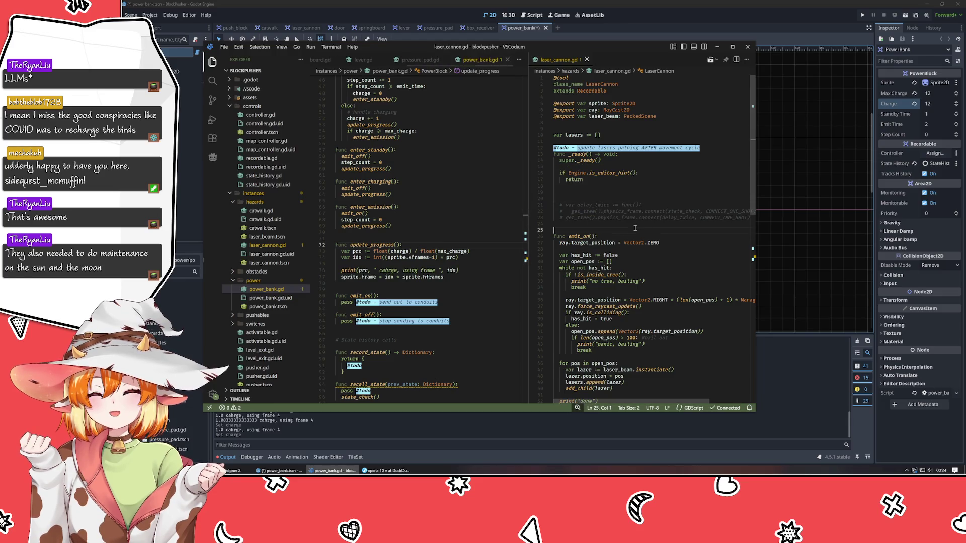
pyautogui.click(616, 193)
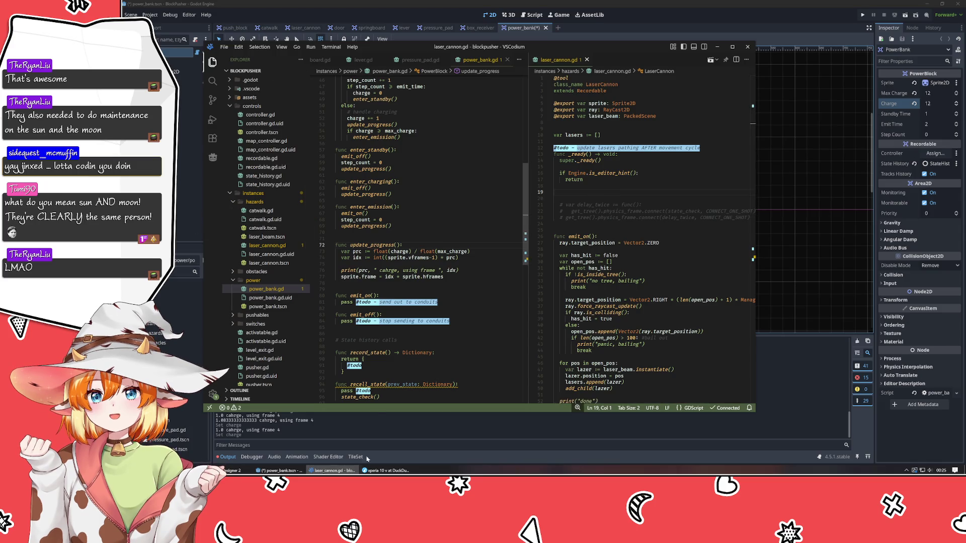
pyautogui.hotkey('alt', 'Tab')
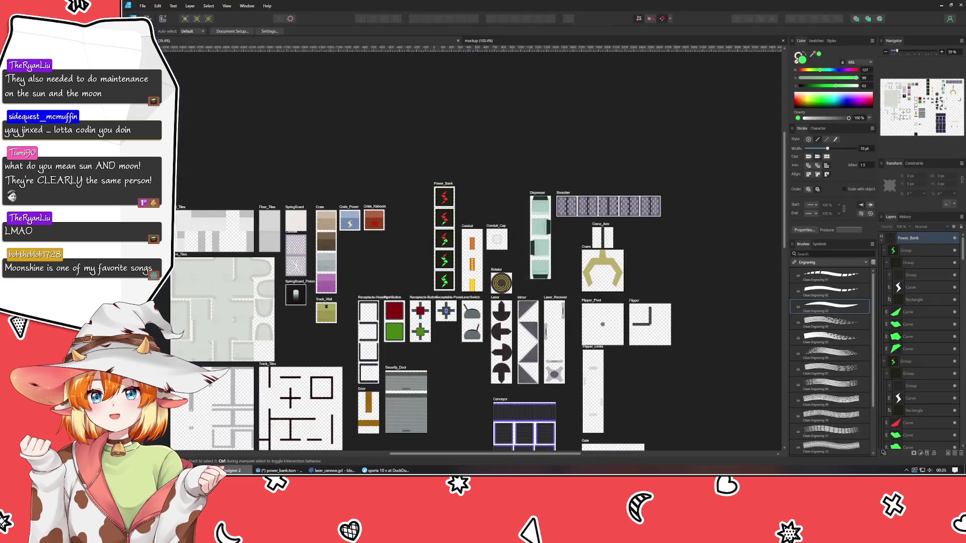
# Step: Pan across the mockup sprites in Affinity Designer, then return to VSCodium
pyautogui.moveTo(424, 264); pyautogui.dragTo(372, 259)
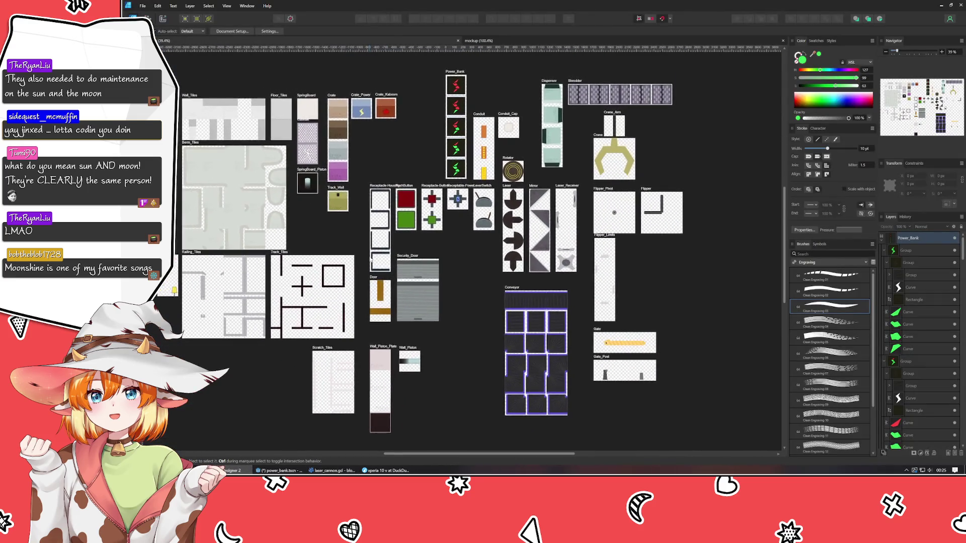
pyautogui.hotkey('alt', 'Tab')
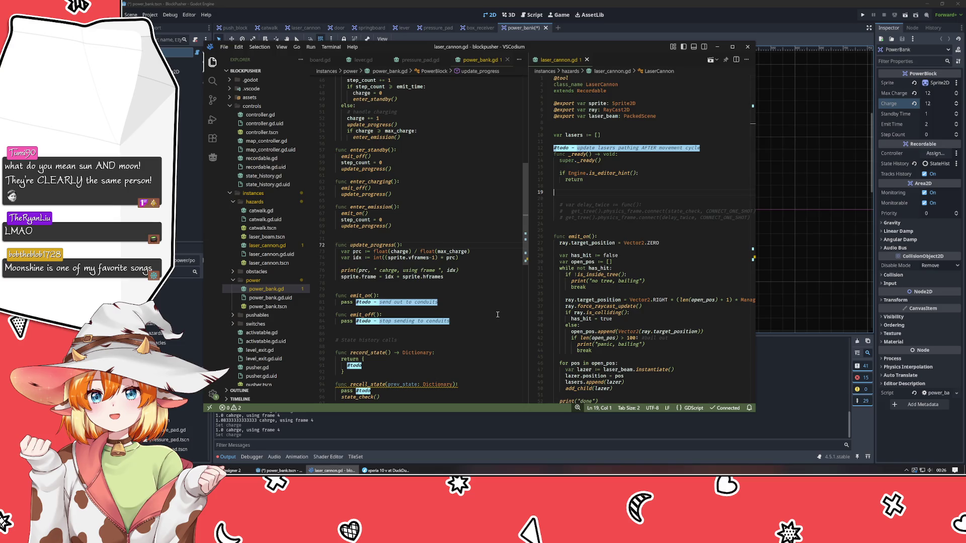
pyautogui.click(364, 245)
pyautogui.click(453, 263)
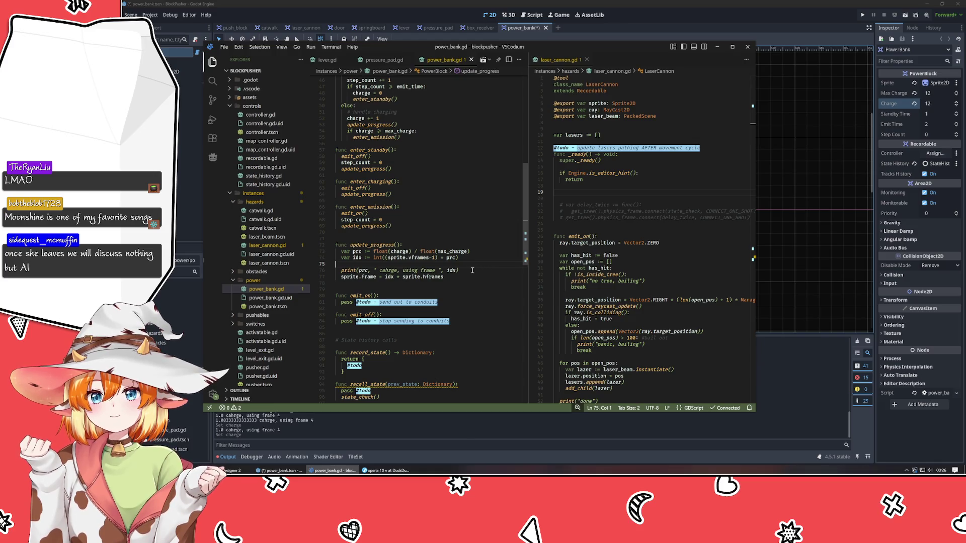
pyautogui.click(462, 277)
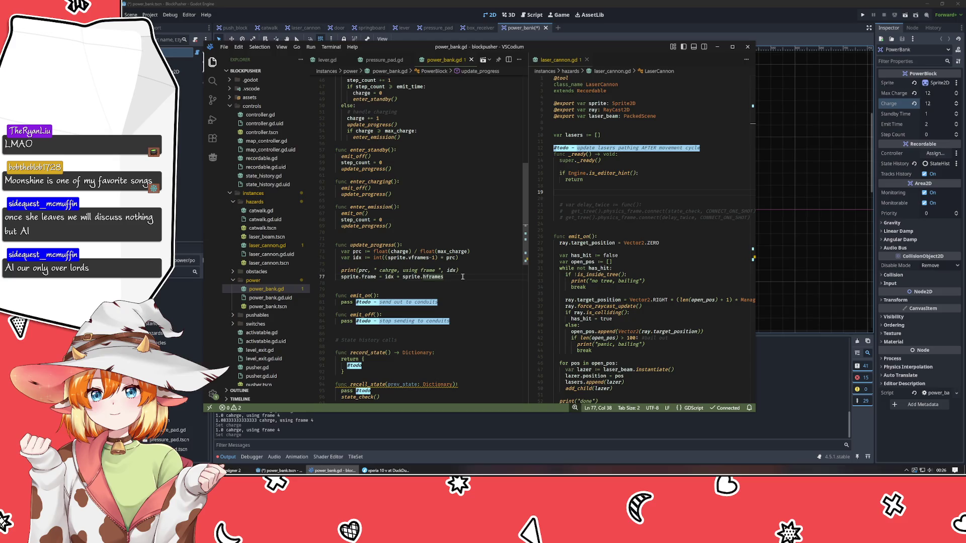
pyautogui.click(488, 253)
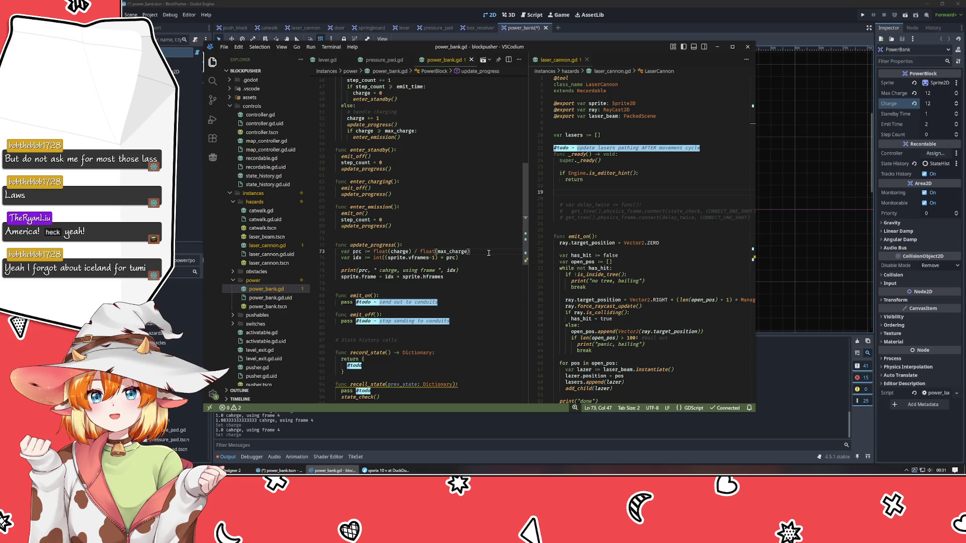
# Step: Place the caret around lines 73–75 of power_bank.gd, then bring Firefox forward
pyautogui.click(465, 263)
pyautogui.click(475, 252)
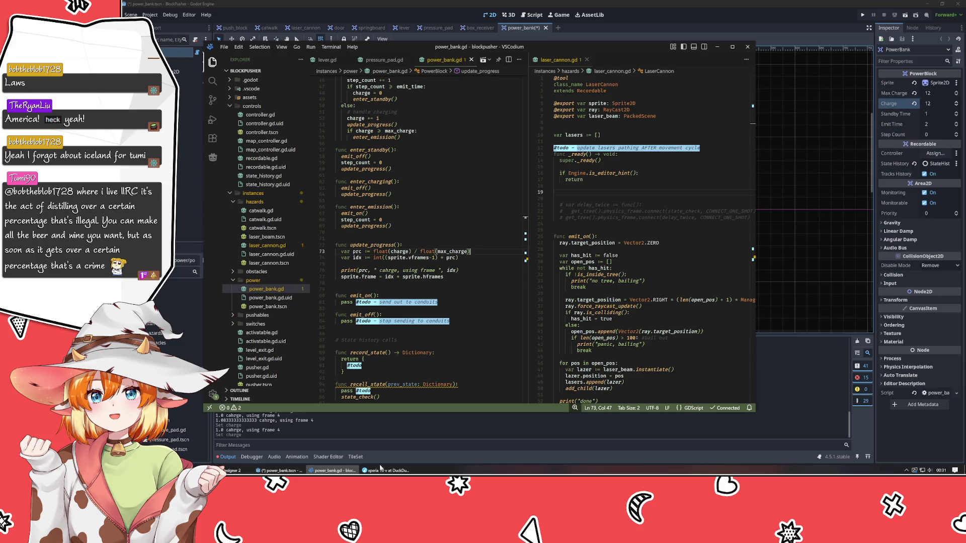
pyautogui.hotkey('alt', 'Tab')
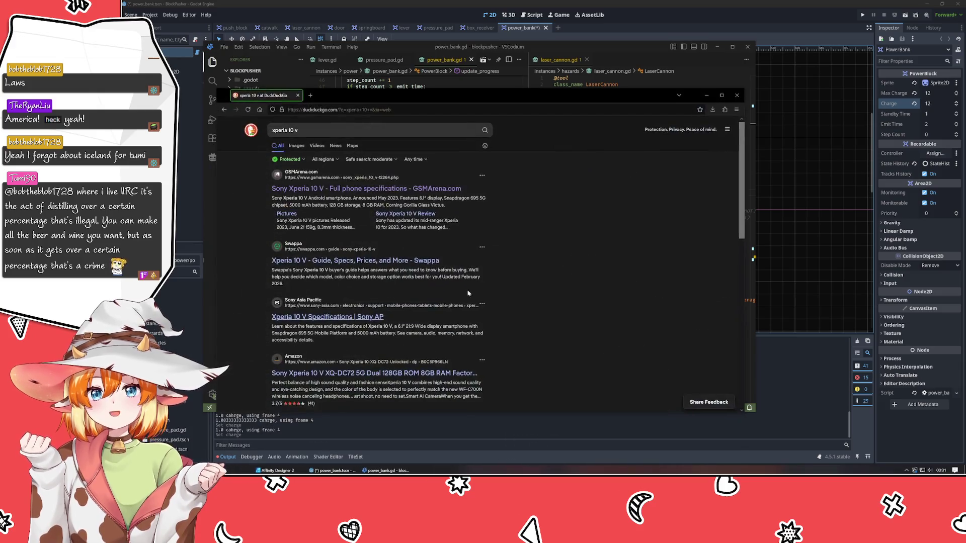
# Step: Search DuckDuckGo for 'lerp' in a new tab
pyautogui.hotkey('ctrl', 't')
pyautogui.write('lerp')
pyautogui.press('Return')
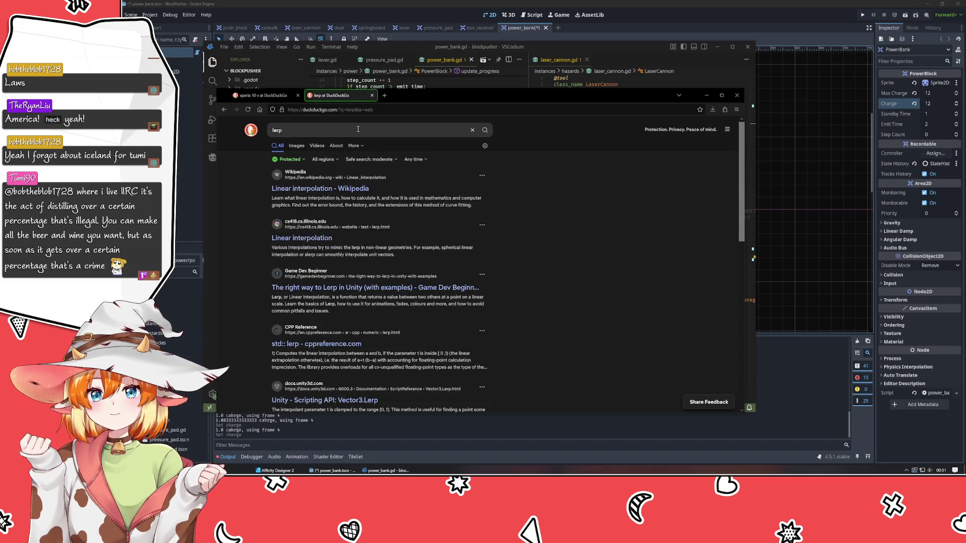
# Step: Refine the query to 'godot lerp' and open the Godot Interpolation documentation result
pyautogui.click(358, 129)
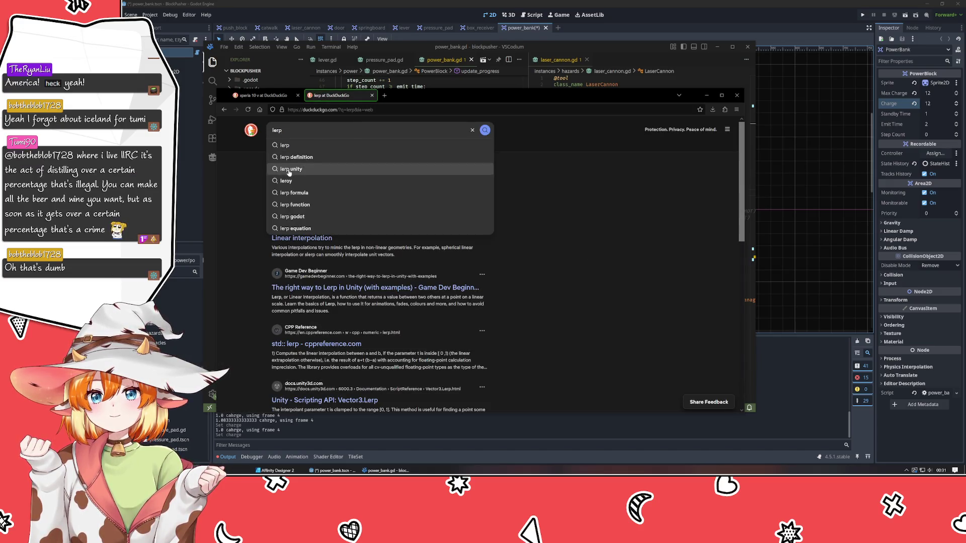
pyautogui.click(243, 187)
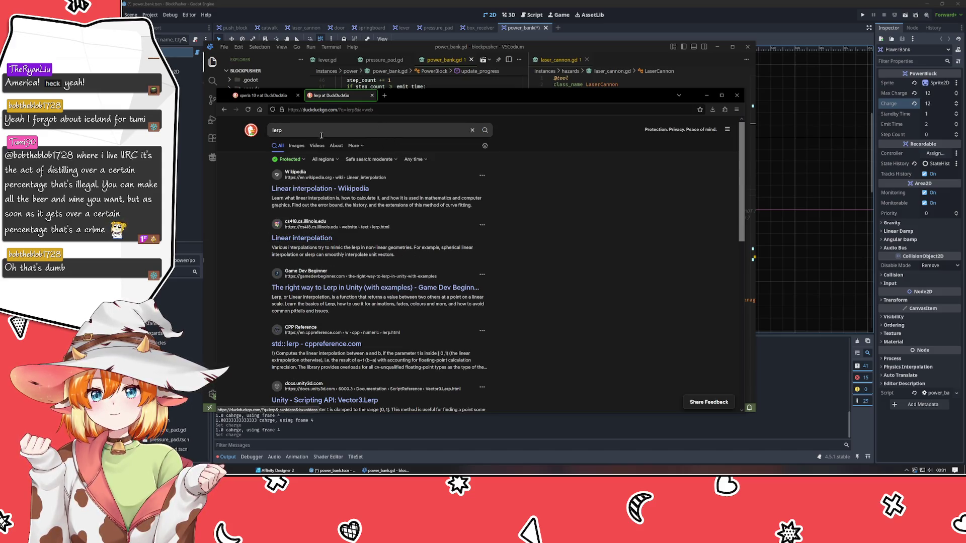
pyautogui.click(320, 132)
pyautogui.press('Home')
pyautogui.write('god')
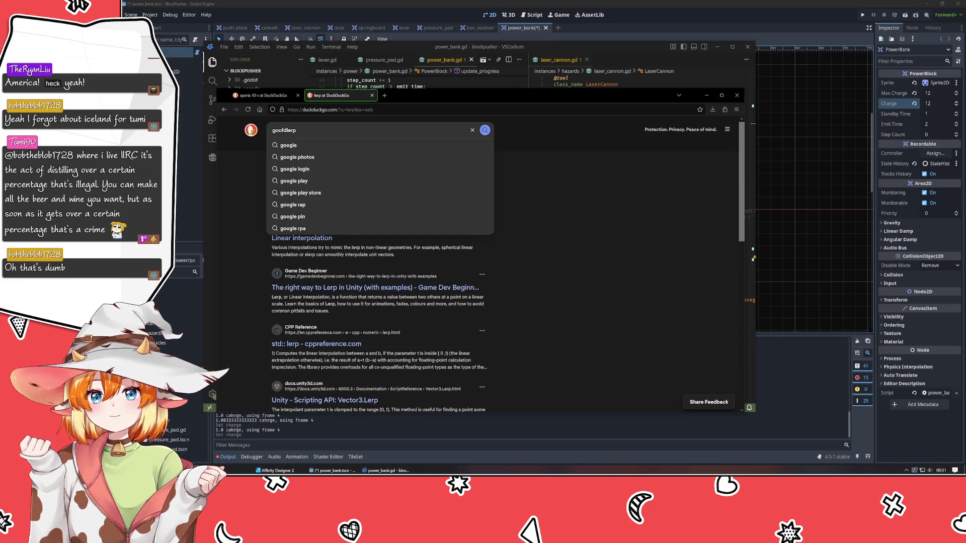
pyautogui.write('ot')
pyautogui.press('Return')
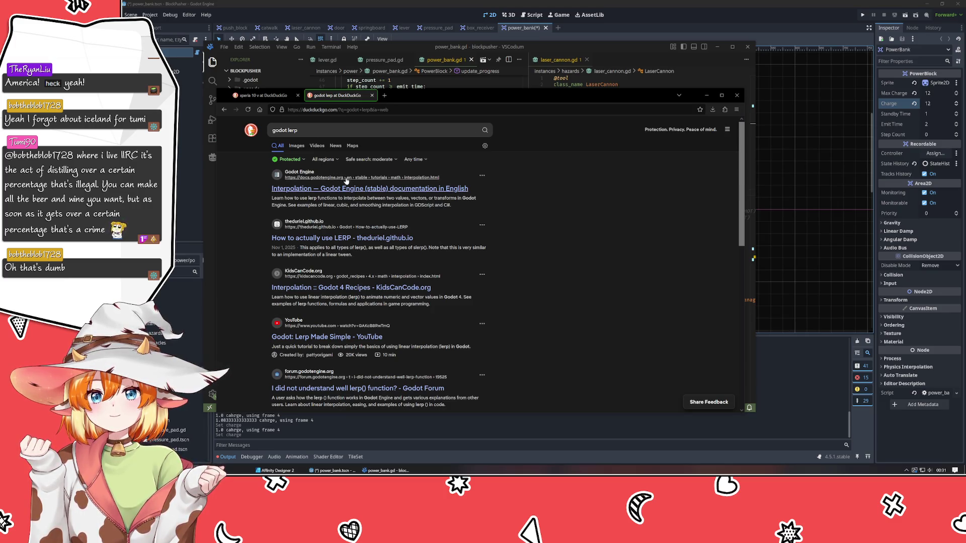
pyautogui.click(344, 188)
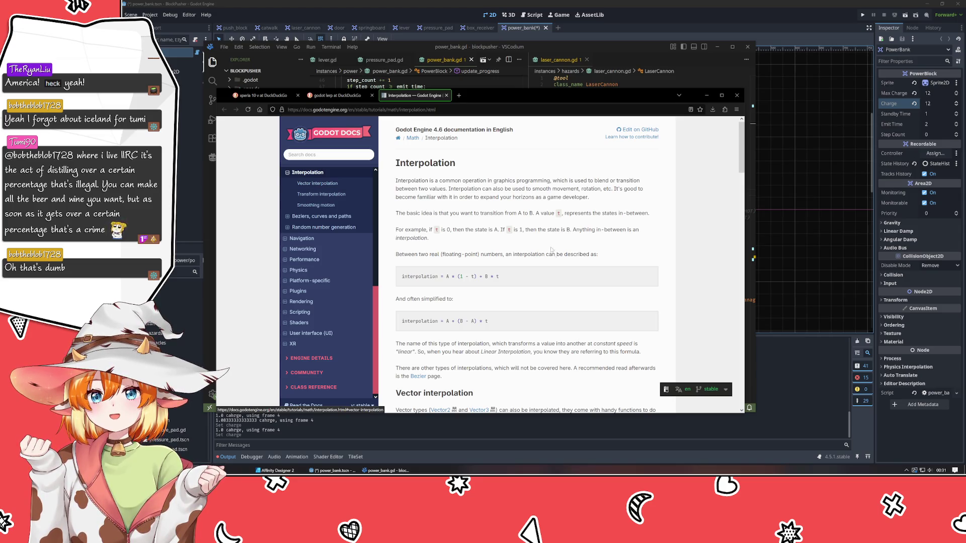
# Step: Read down the Interpolation page to its user-contributed notes, then open the docs search
pyautogui.scroll(-5, 563, 284)
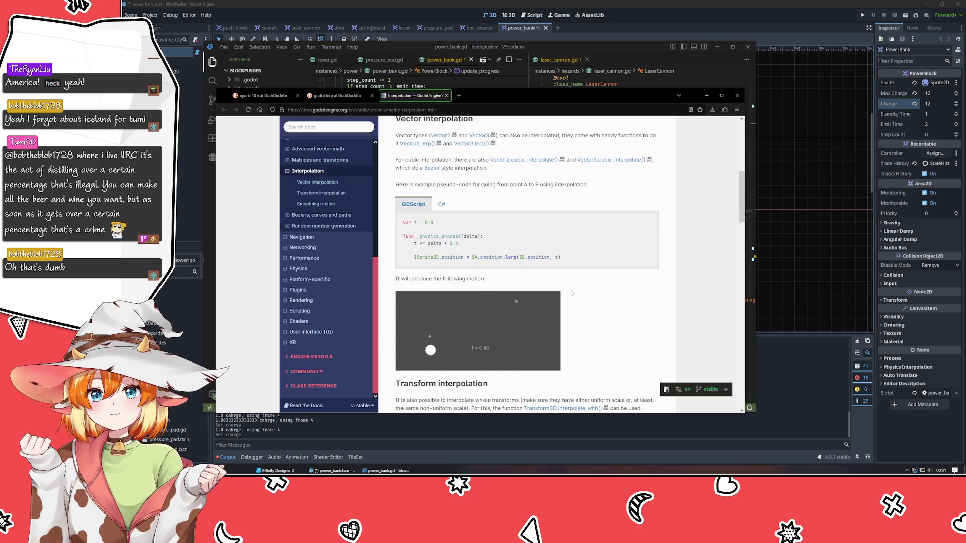
pyautogui.scroll(-6, 574, 292)
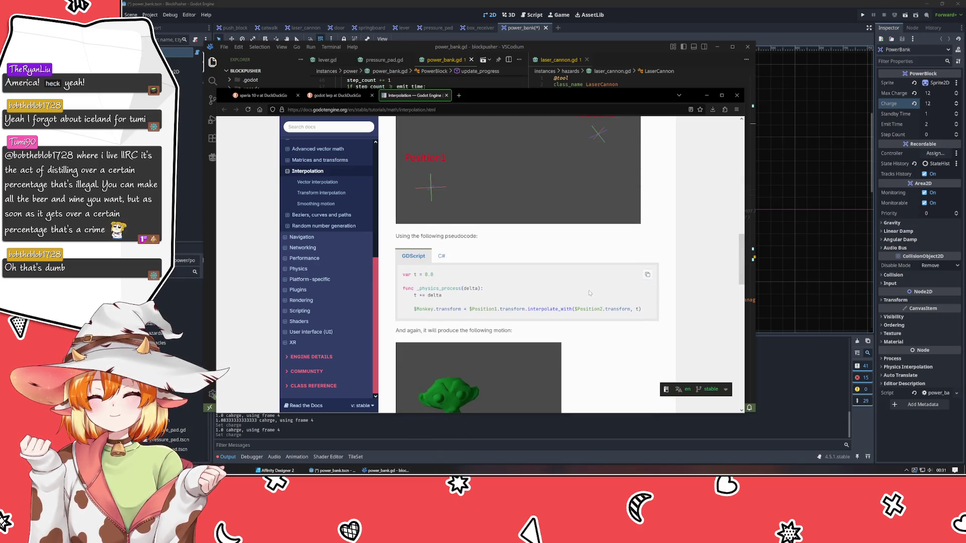
pyautogui.scroll(-8, 589, 293)
pyautogui.scroll(-8, 575, 289)
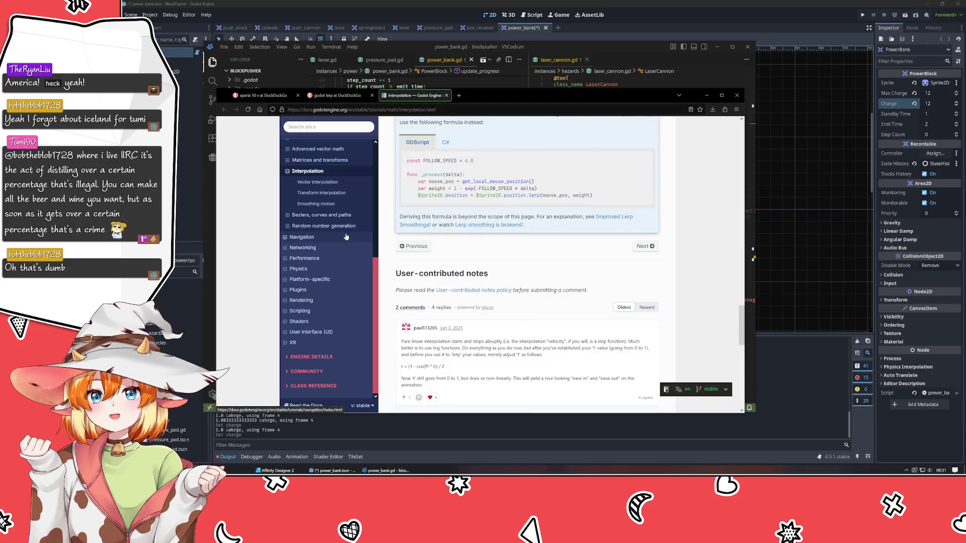
pyautogui.scroll(5, 324, 217)
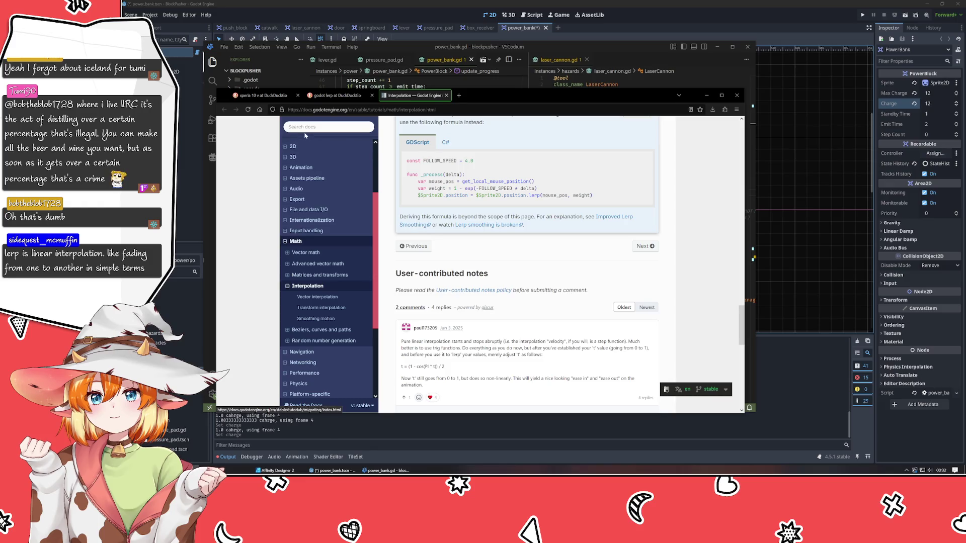
pyautogui.click(309, 129)
# Step: Search the Godot docs for 'bound', scan the results, then try 'min'
pyautogui.write('bound')
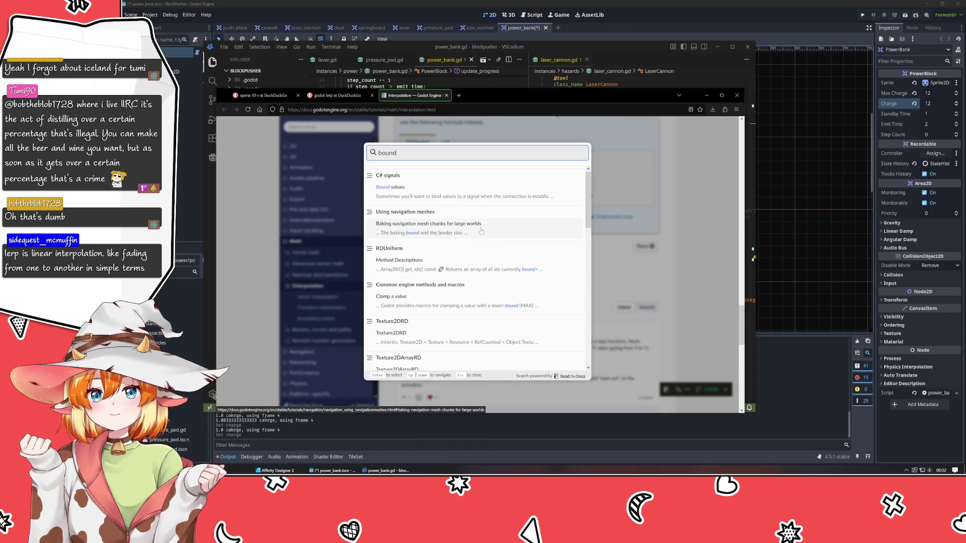
pyautogui.scroll(-2, 481, 244)
pyautogui.scroll(-2, 481, 245)
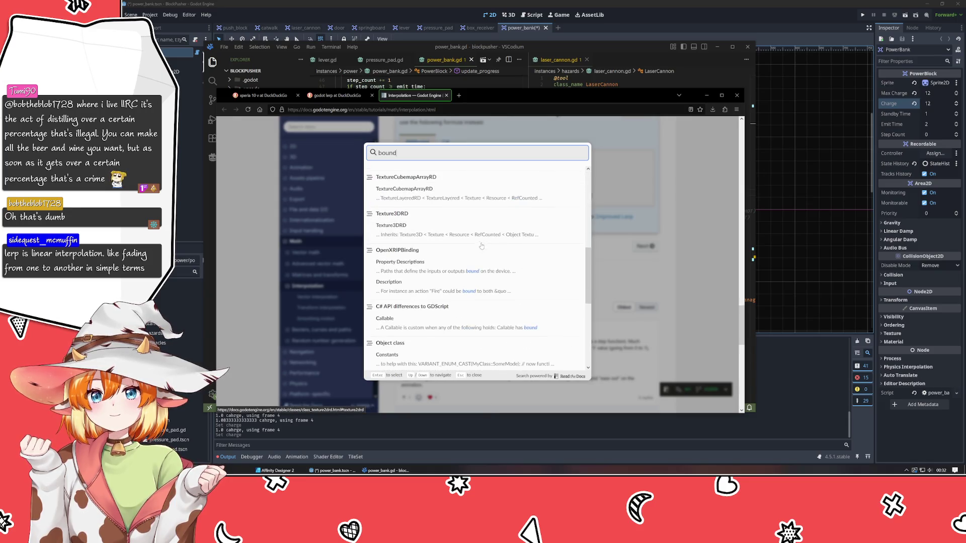
pyautogui.scroll(-2, 482, 252)
pyautogui.scroll(-2, 482, 254)
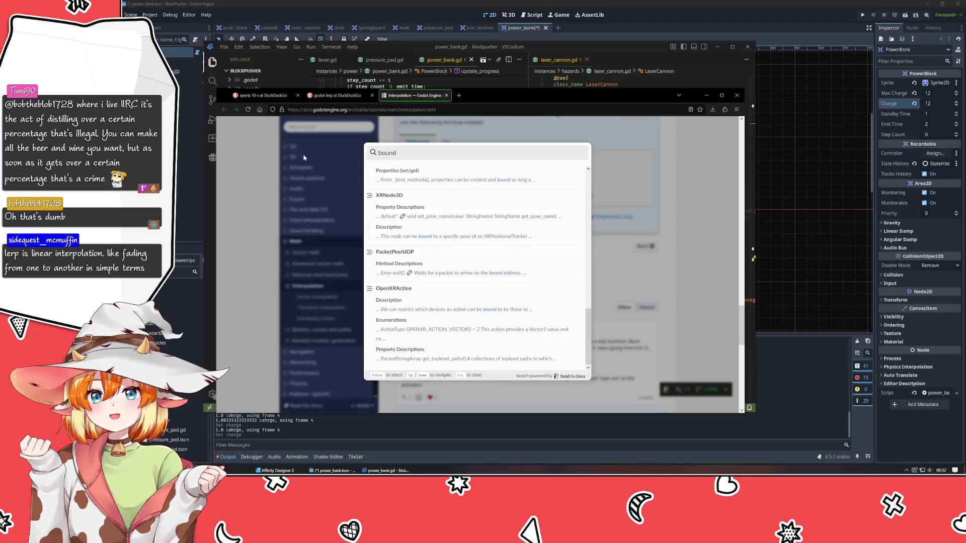
pyautogui.doubleClick(420, 151)
pyautogui.write('min')
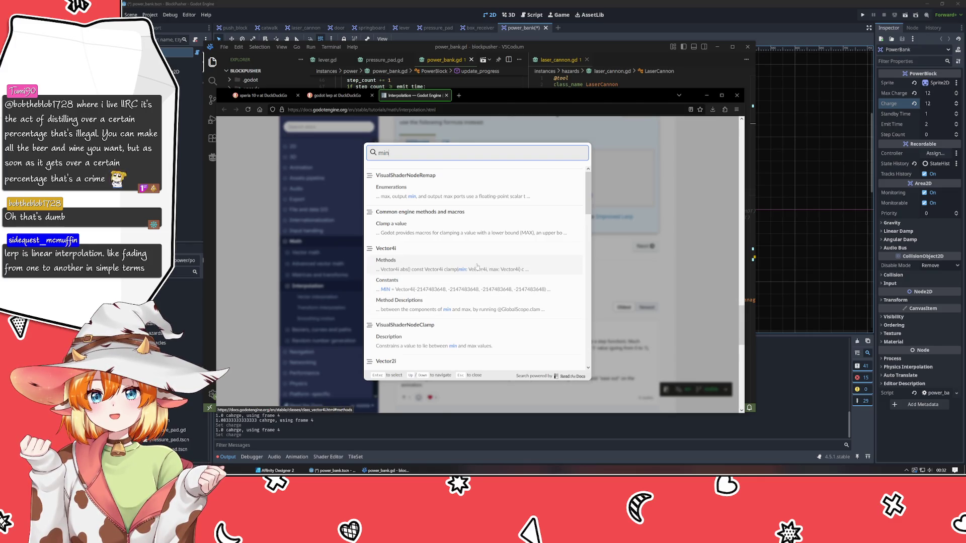
# Step: Search 'clamp', open the Clamp a value section, then minimize Firefox
pyautogui.hotkey('ctrl', 'a')
pyautogui.write('clamp')
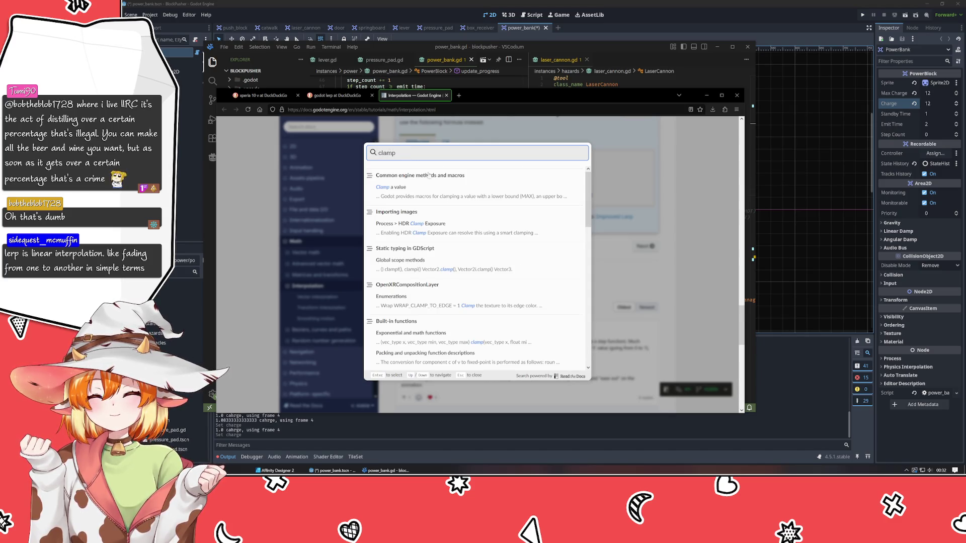
pyautogui.click(470, 187)
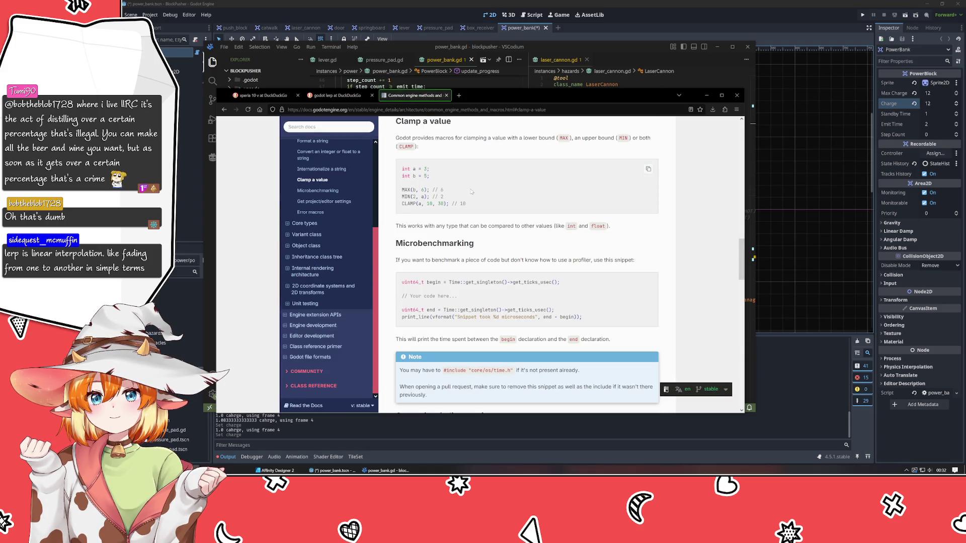
pyautogui.scroll(1, 472, 192)
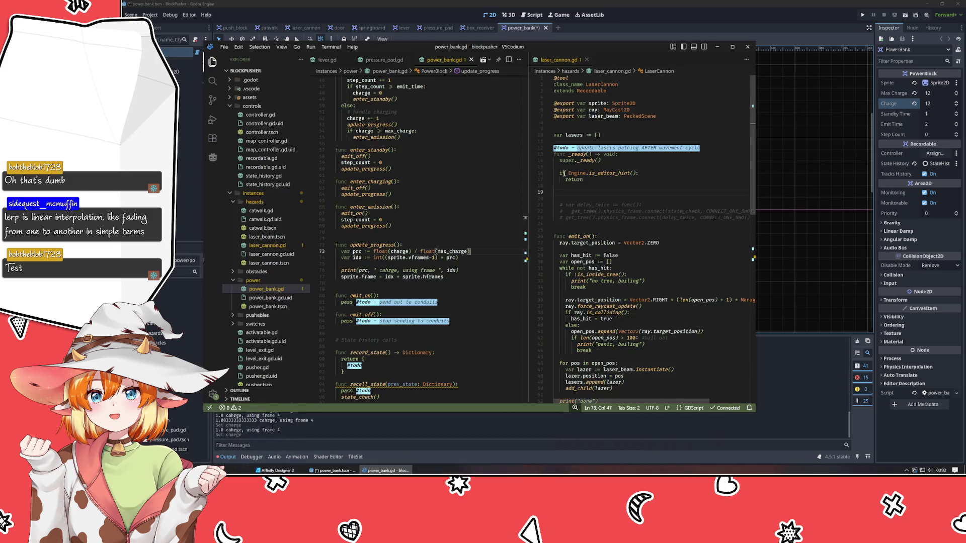
pyautogui.click(706, 95)
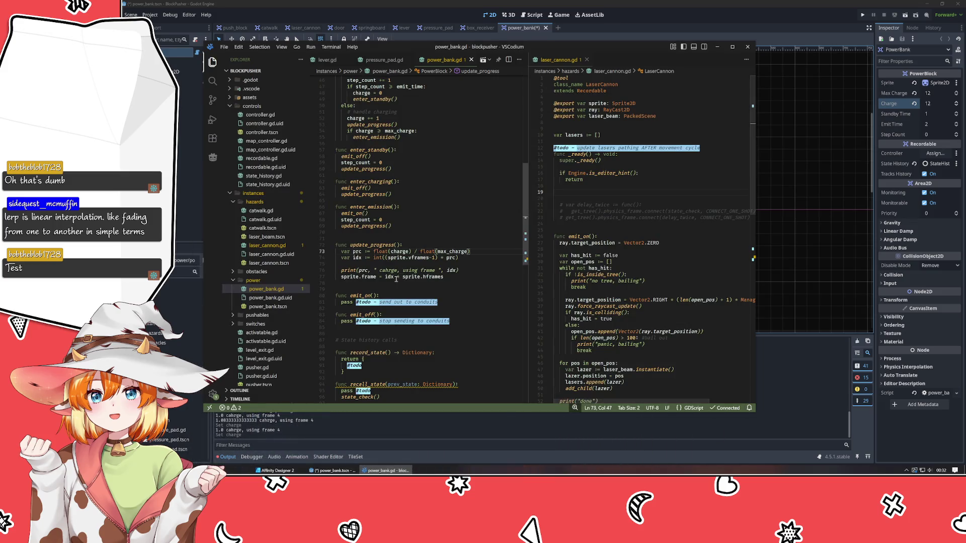
# Step: Wrap line 73's charge ratio in clamp(..., 0.0, 1.0) and save power_bank.gd
pyautogui.hotkey('ctrl', 'Left')
pyautogui.hotkey('ctrl', 'Left')
pyautogui.hotkey('ctrl', 'Left')
pyautogui.write('clamp(')
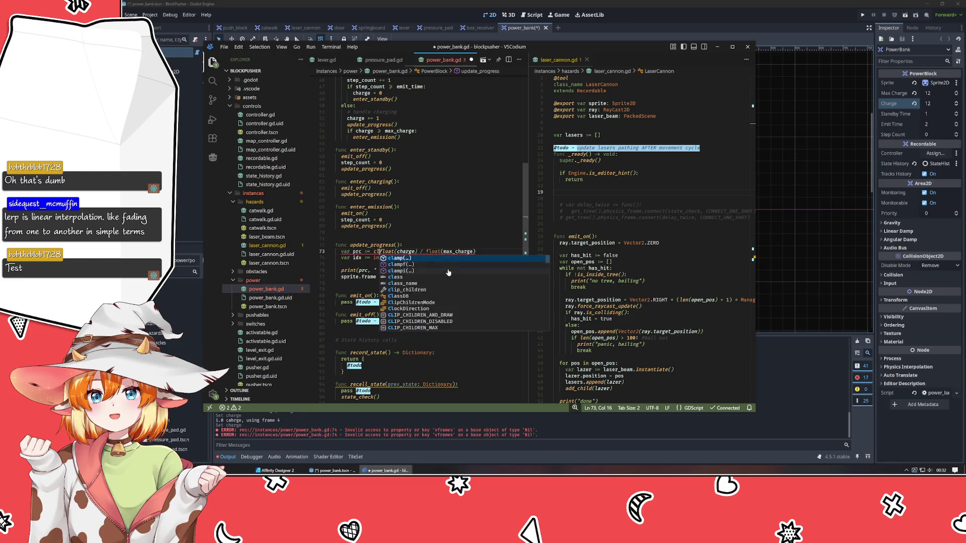
pyautogui.press('End')
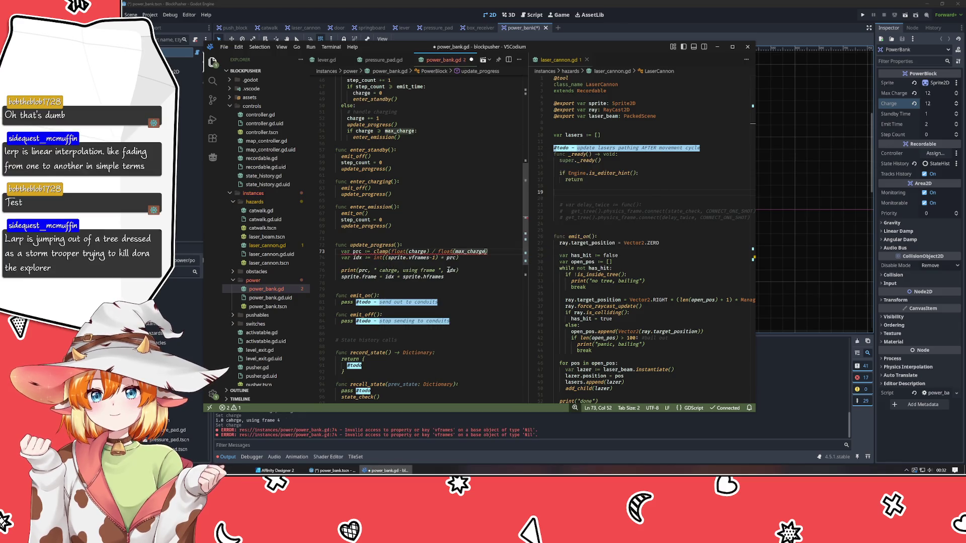
pyautogui.write(', )')
pyautogui.press('Left')
pyautogui.write('0.0, 1.0')
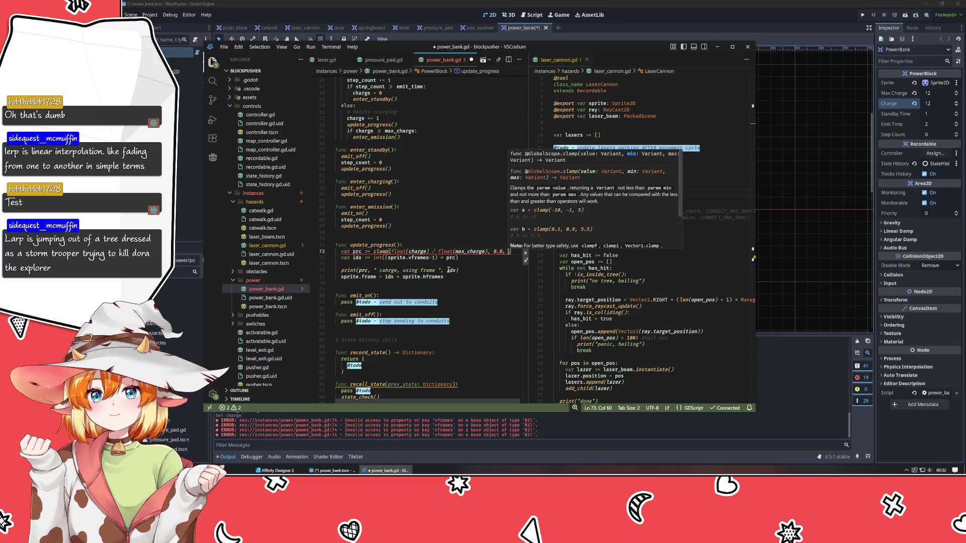
pyautogui.hotkey('ctrl', 's')
pyautogui.click(478, 279)
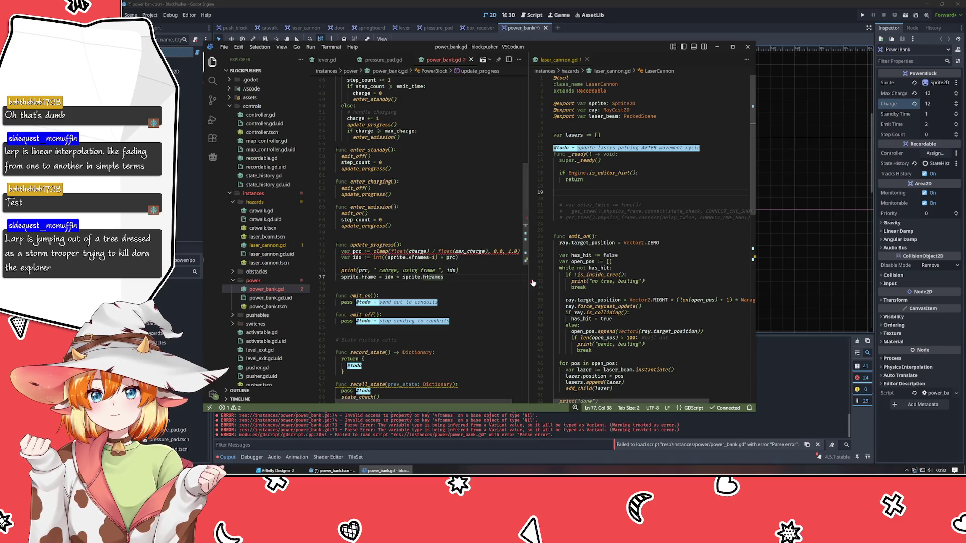
# Step: Widen the editor pane and change 'prc :=' to 'prc: float =' on line 73
pyautogui.moveTo(527, 280); pyautogui.dragTo(571, 280)
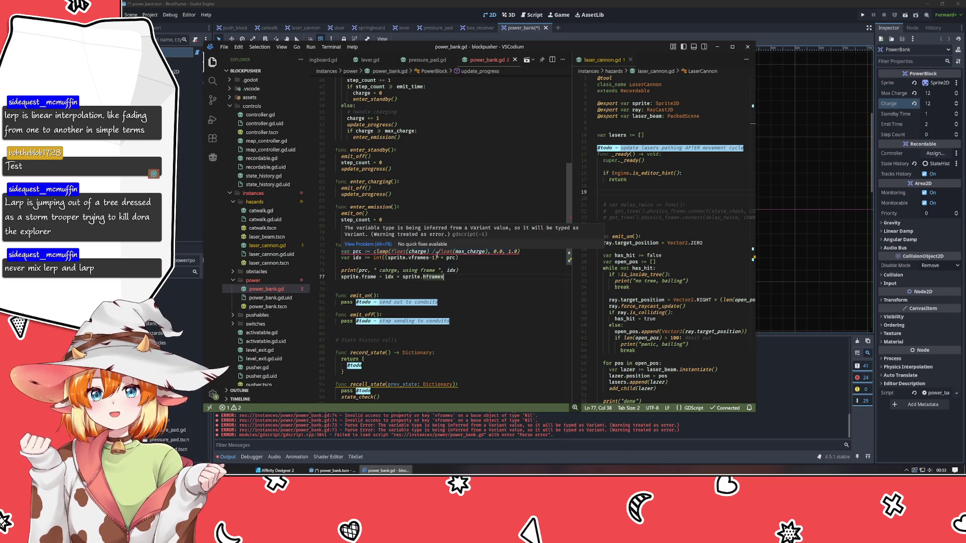
pyautogui.click(368, 251)
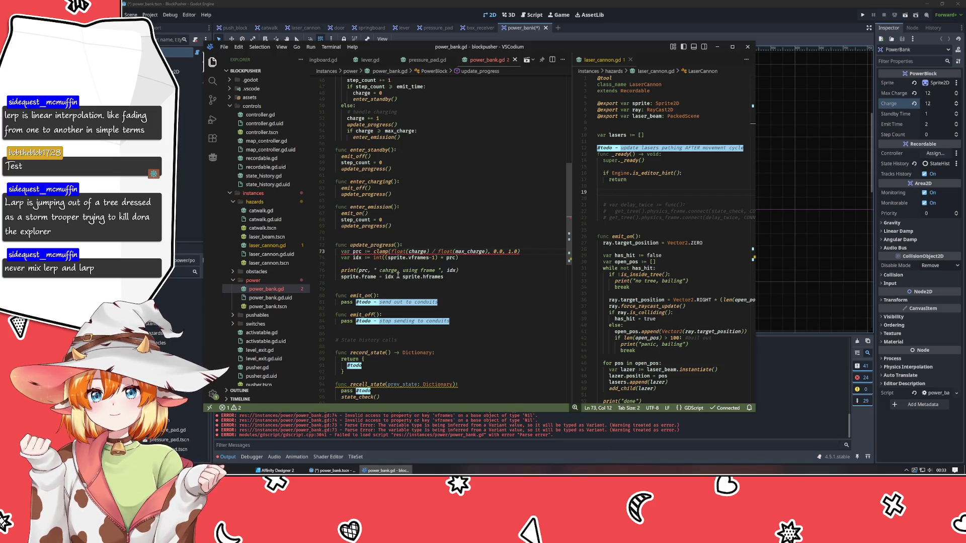
pyautogui.write('float')
pyautogui.press('BackSpace')
pyautogui.press('BackSpace')
pyautogui.press('BackSpace')
pyautogui.press('BackSpace')
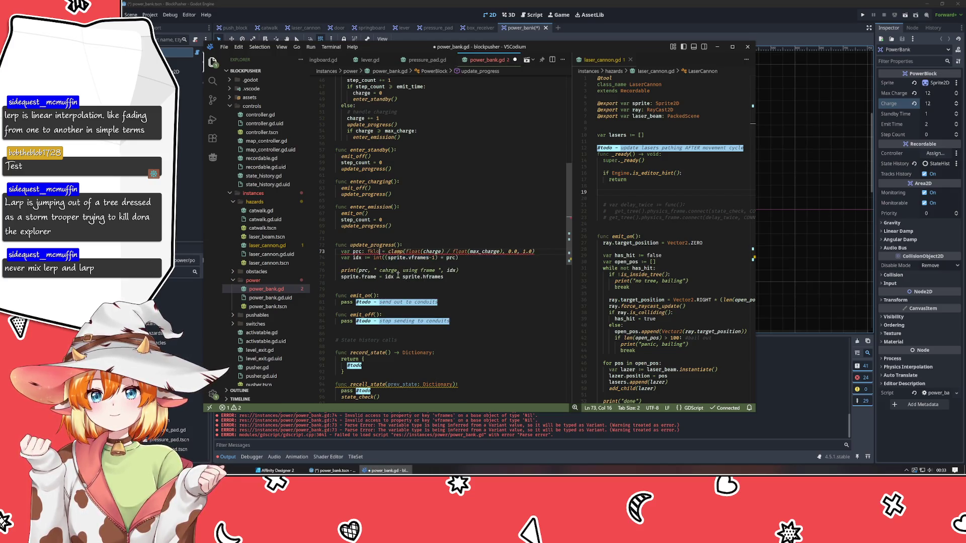
pyautogui.write('loat')
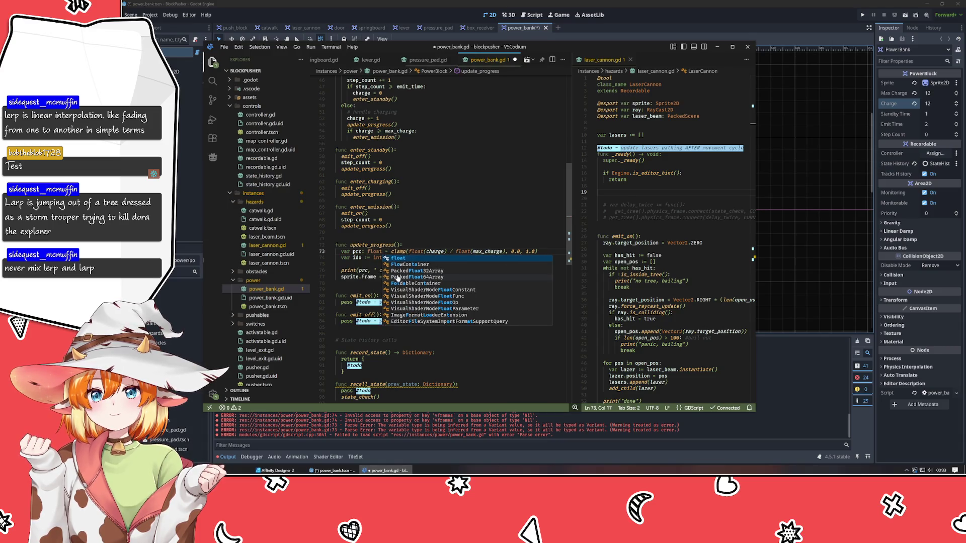
pyautogui.press('Escape')
pyautogui.click(481, 273)
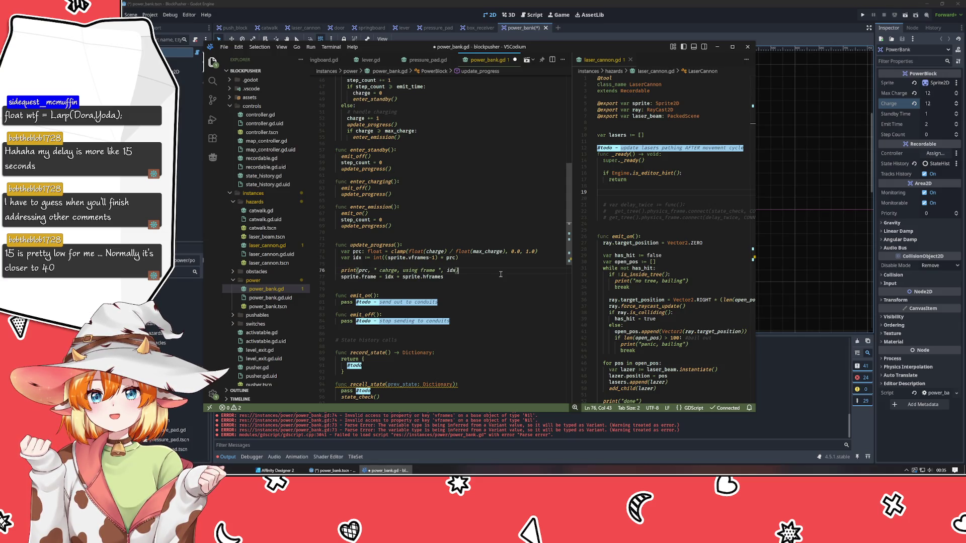
pyautogui.click(396, 270)
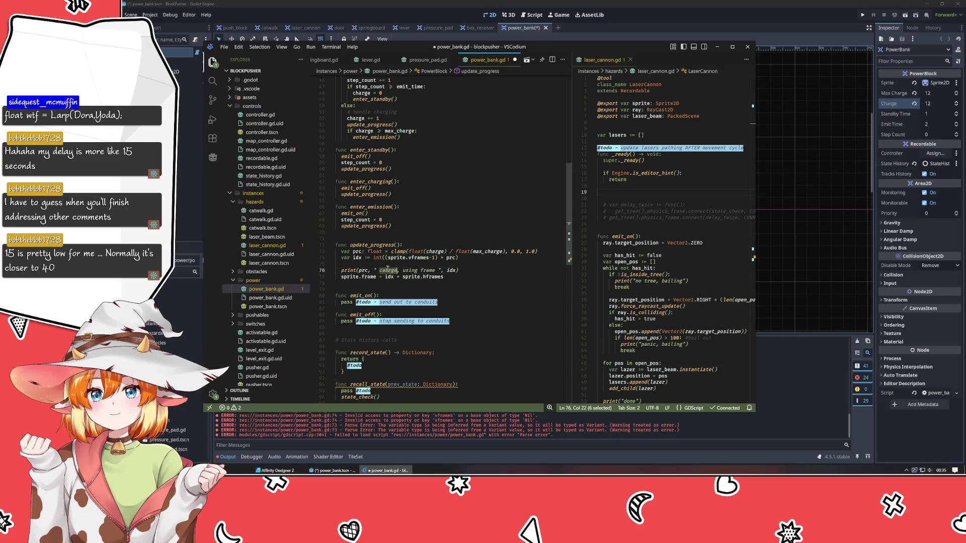
# Step: Save power_bank.gd, then bring the Firefox Clamp a value docs back in front
pyautogui.click(420, 294)
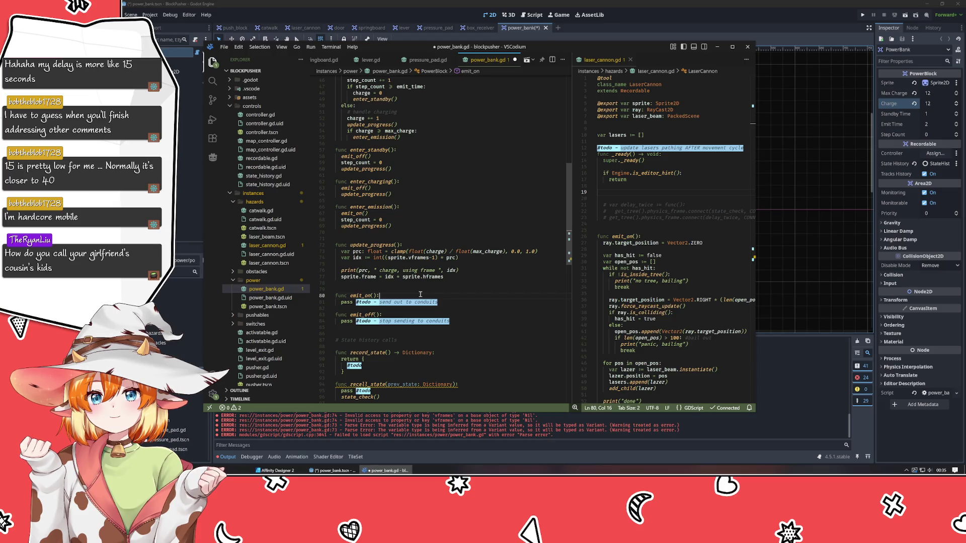
pyautogui.click(427, 283)
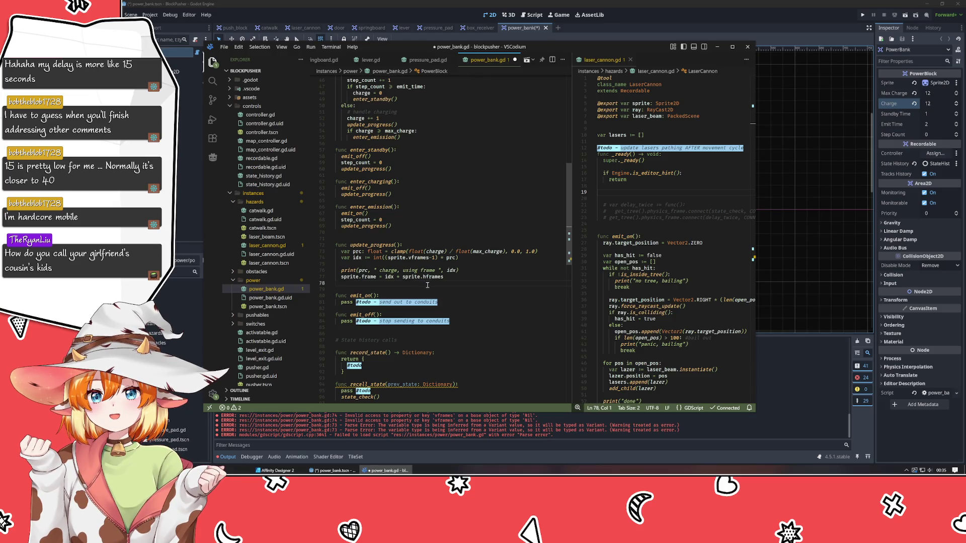
pyautogui.hotkey('ctrl', 's')
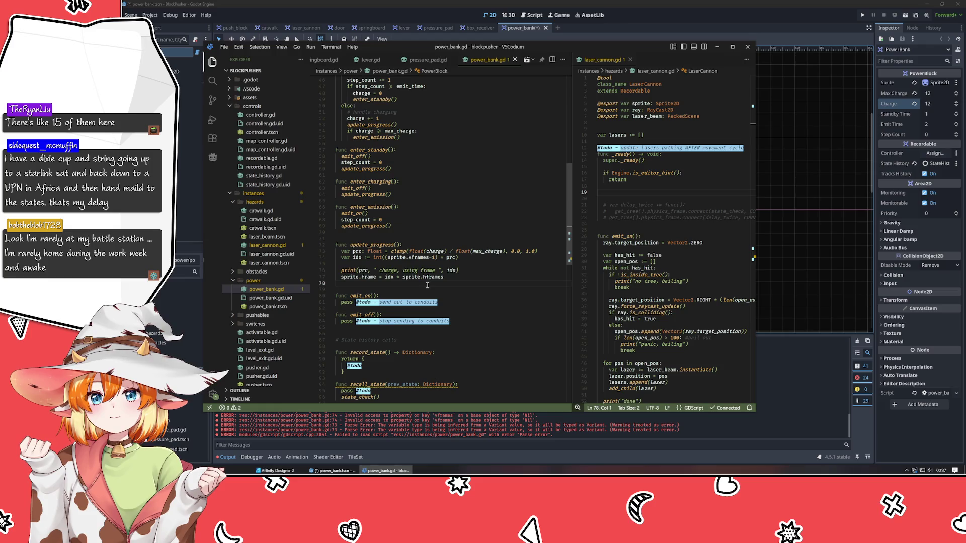
pyautogui.click(444, 291)
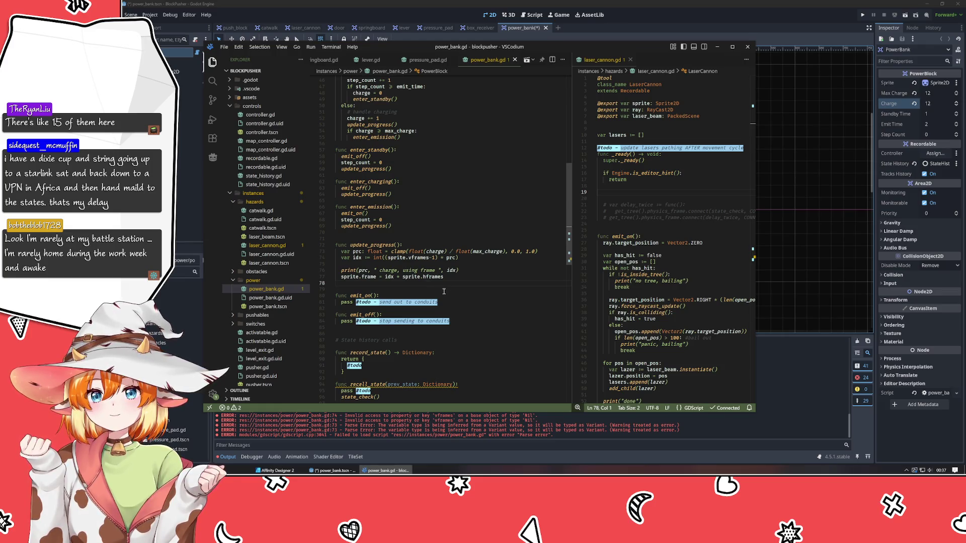
pyautogui.click(476, 265)
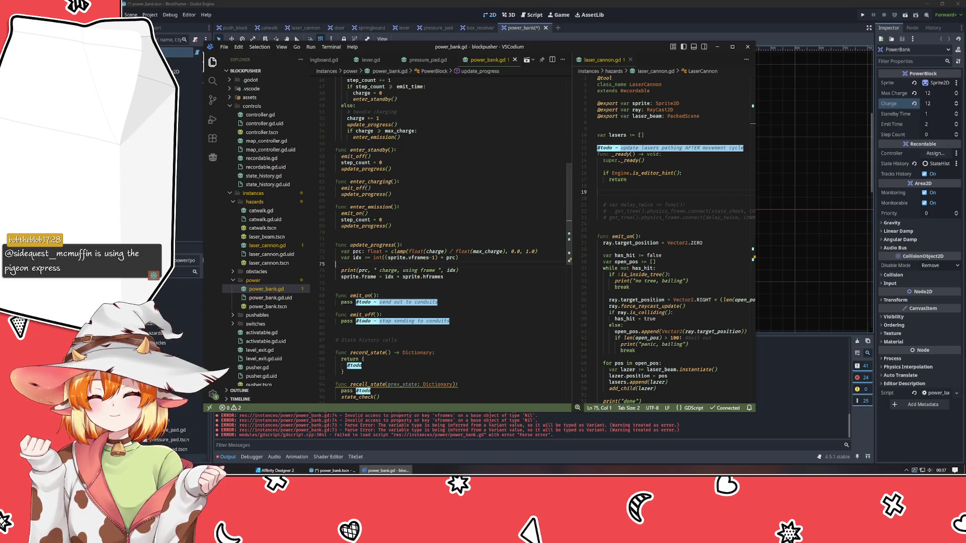
pyautogui.hotkey('alt', 'Tab')
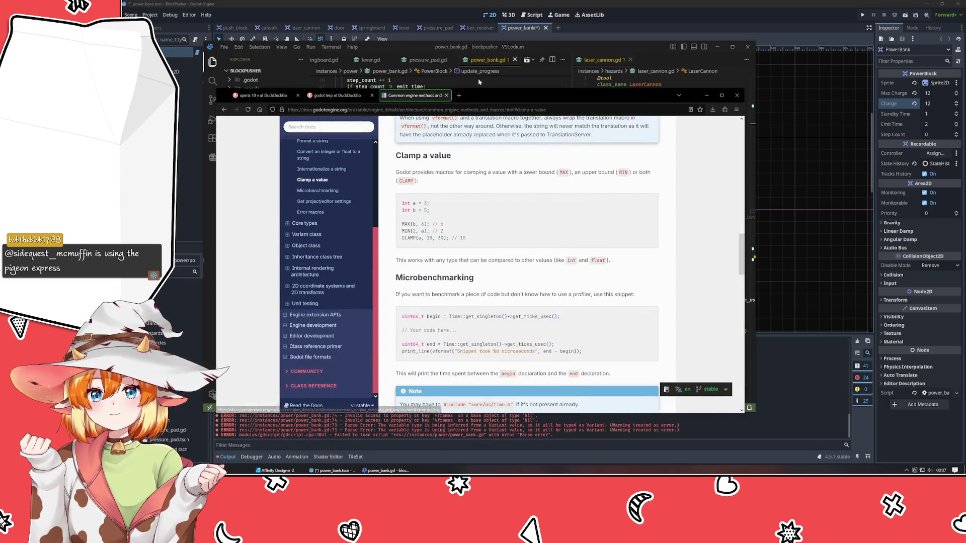
# Step: Open a new Firefox tab, then minimise Firefox to bring VSCodium's power_bank.gd back
pyautogui.click(459, 95)
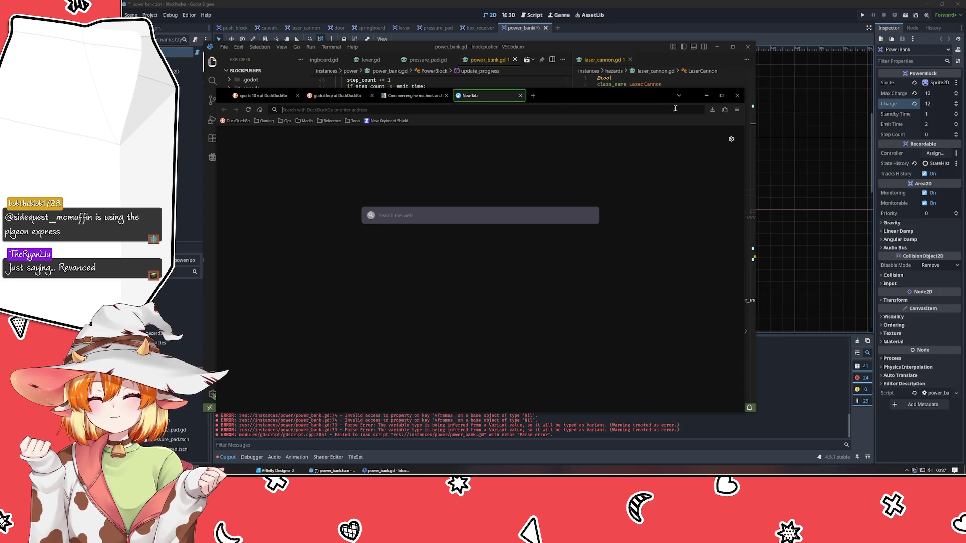
pyautogui.click(707, 95)
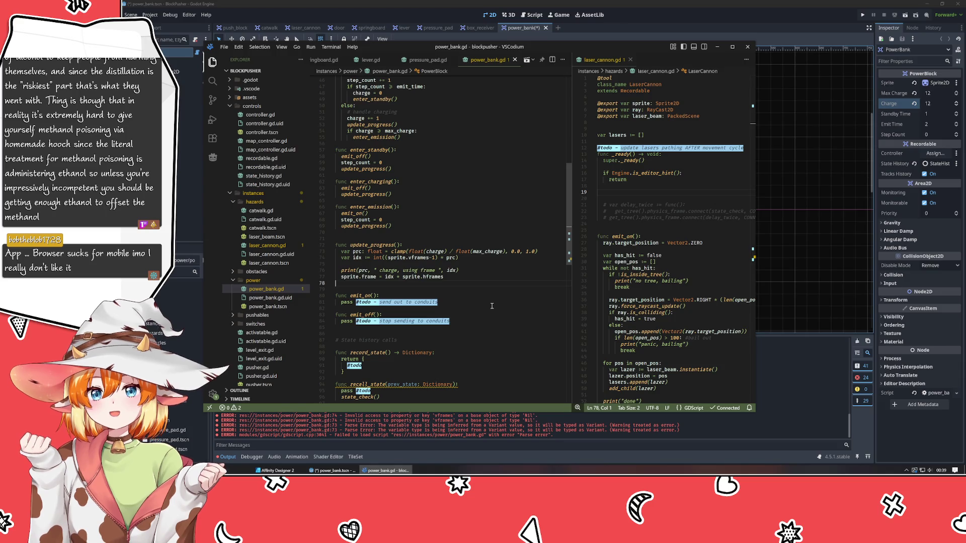
# Step: Save, close and reopen the power_bank scene in Godot so its updated script reloads
pyautogui.press('Up')
pyautogui.press('Up')
pyautogui.press('Up')
pyautogui.click(520, 30)
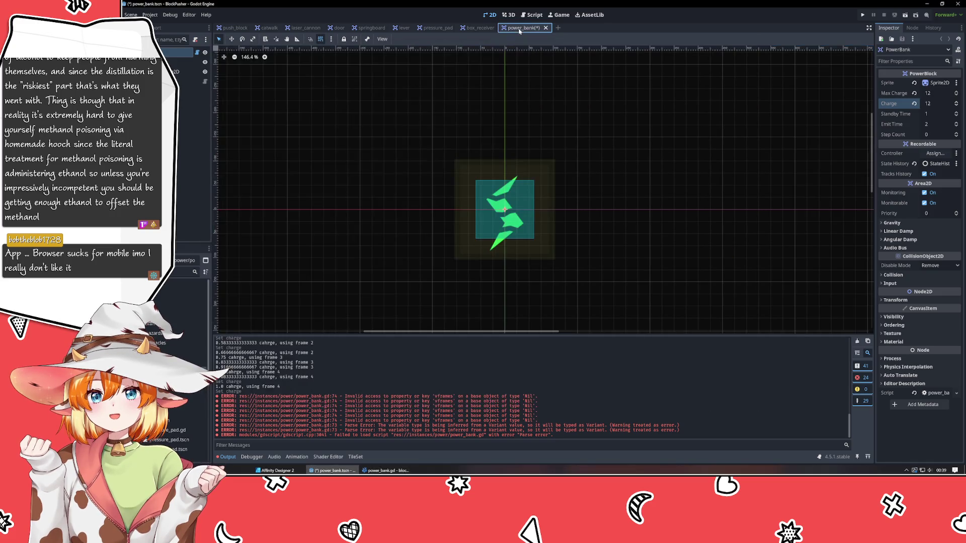
pyautogui.hotkey('ctrl', 's')
pyautogui.hotkey('ctrl', 'shift', 'w')
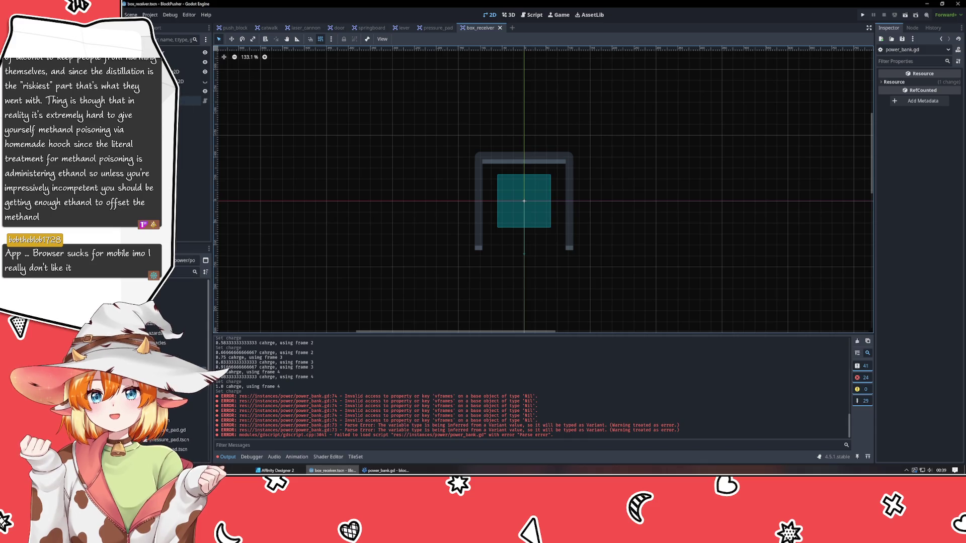
pyautogui.hotkey('ctrl', 'shift', 't')
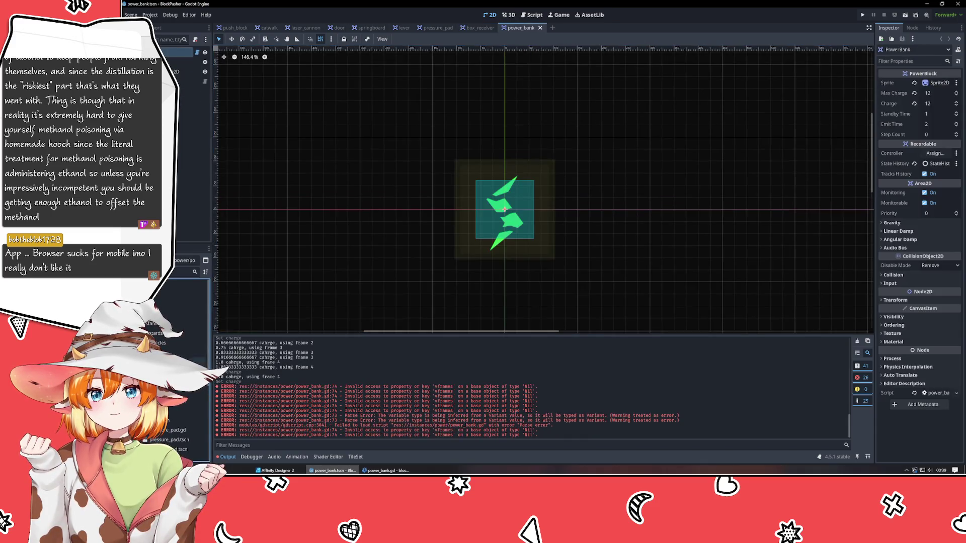
# Step: Raise Charge past its maximum, then lower it below max so the top segment turns red
pyautogui.click(957, 102)
pyautogui.click(957, 102)
pyautogui.click(956, 102)
pyautogui.click(956, 102)
pyautogui.click(956, 102)
pyautogui.click(957, 102)
pyautogui.click(957, 102)
pyautogui.click(957, 102)
pyautogui.click(957, 103)
pyautogui.click(956, 102)
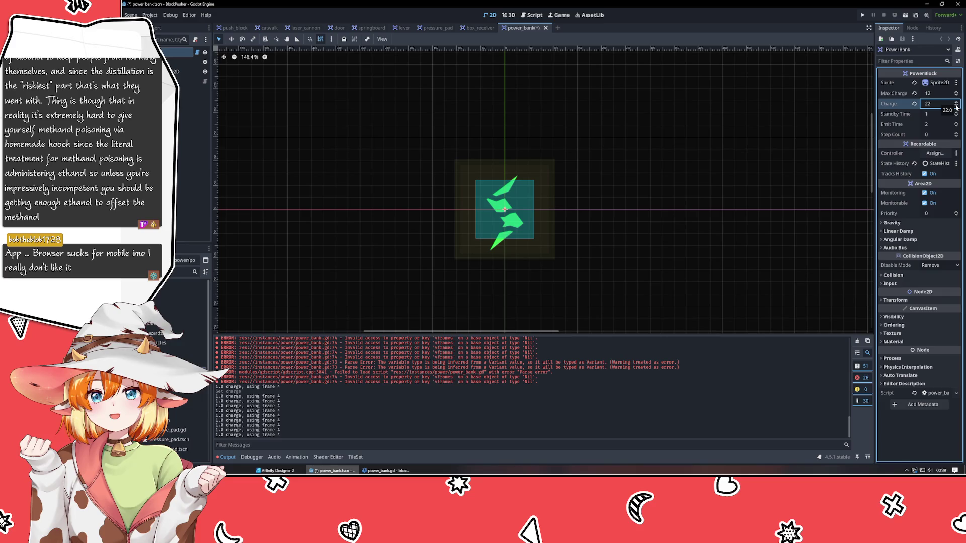
pyautogui.click(957, 106)
pyautogui.click(957, 105)
pyautogui.click(957, 106)
pyautogui.click(957, 106)
pyautogui.click(957, 106)
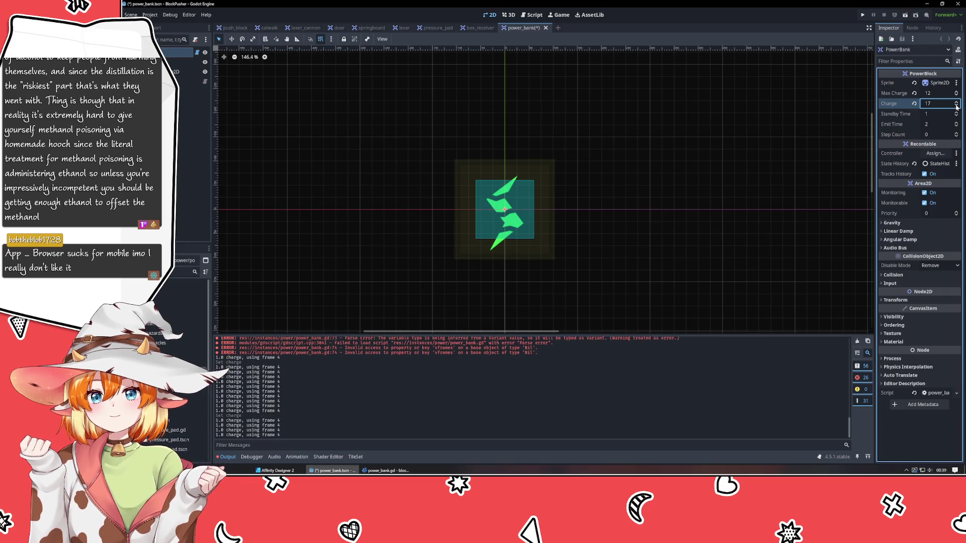
pyautogui.click(957, 106)
pyautogui.click(956, 106)
pyautogui.click(956, 106)
pyautogui.click(957, 105)
pyautogui.click(957, 106)
pyautogui.click(956, 106)
pyautogui.click(957, 105)
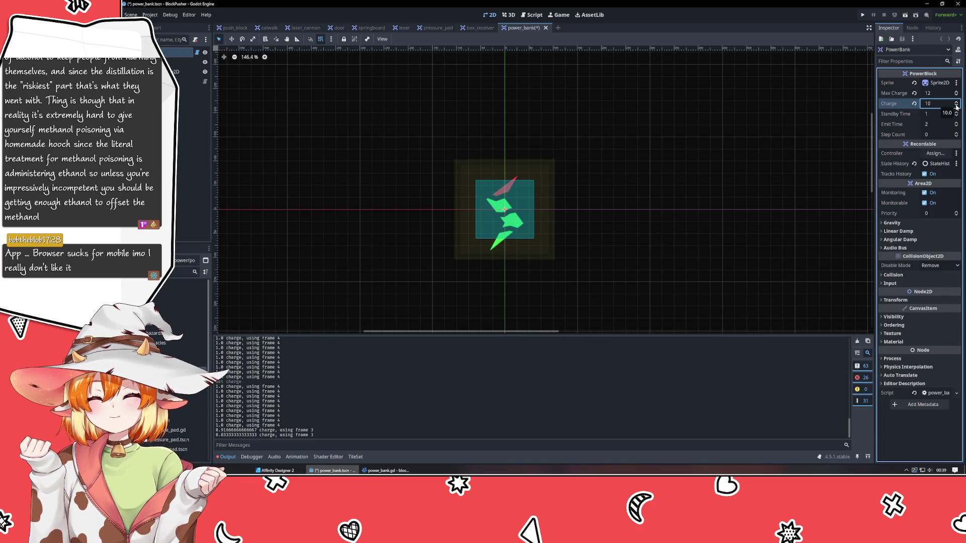
# Step: Return Charge to 12, step just below full and back, then lower it to 8 and 5
pyautogui.click(957, 102)
pyautogui.click(957, 102)
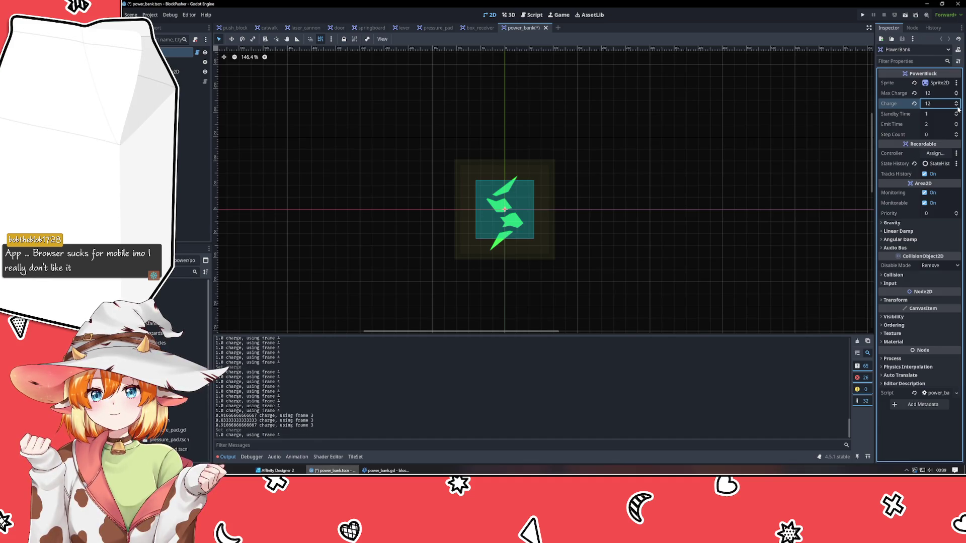
pyautogui.click(957, 106)
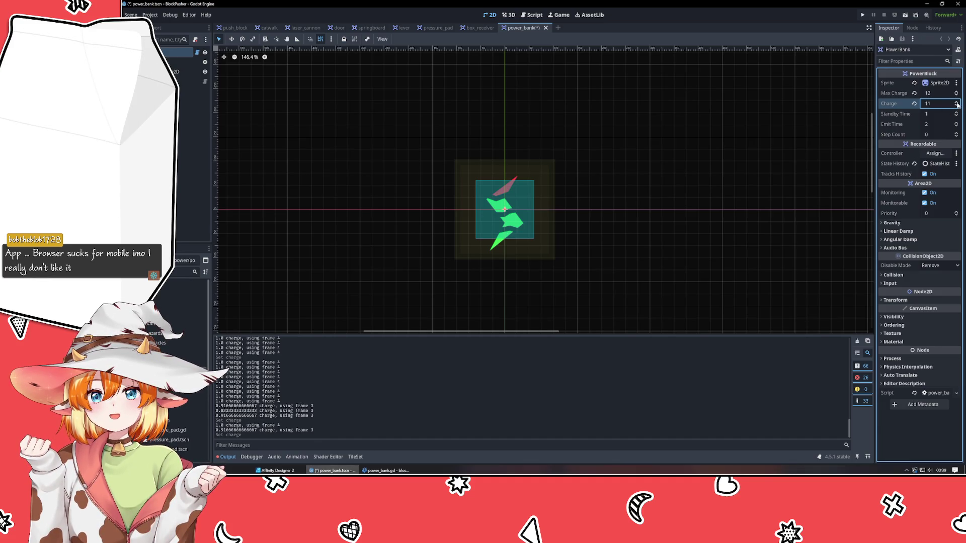
pyautogui.click(957, 101)
pyautogui.click(957, 106)
pyautogui.click(957, 105)
pyautogui.click(957, 106)
pyautogui.click(956, 105)
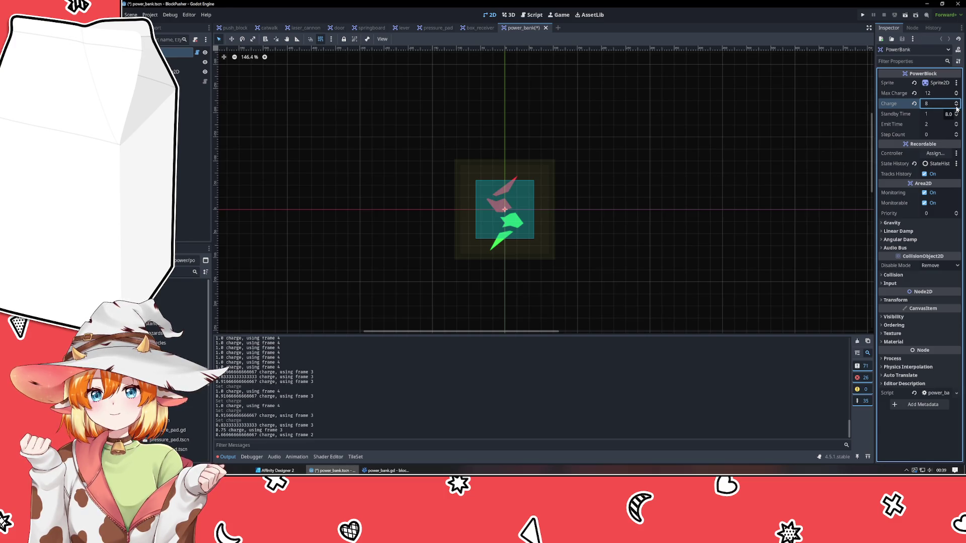
pyautogui.click(956, 105)
pyautogui.click(957, 106)
pyautogui.click(956, 105)
pyautogui.click(957, 105)
pyautogui.click(957, 106)
pyautogui.click(956, 106)
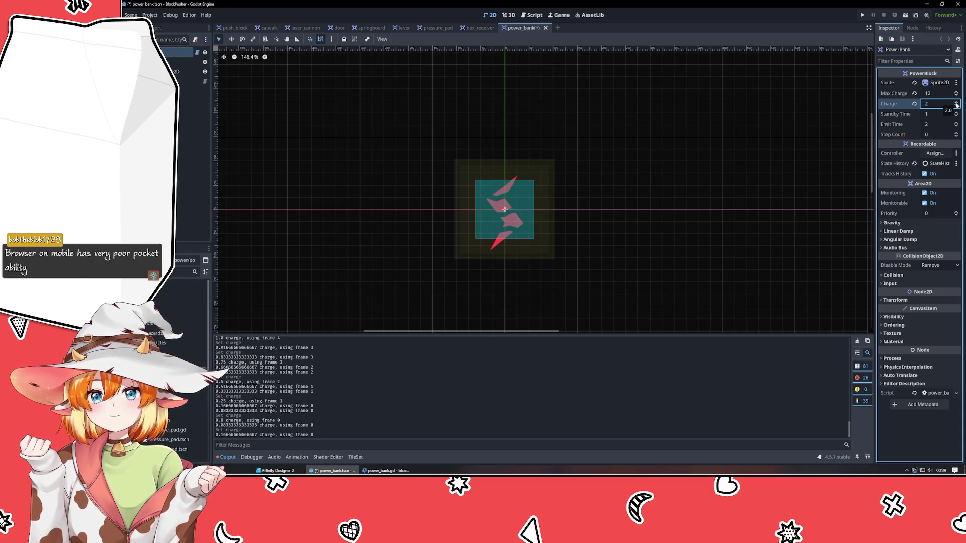
# Step: Raise Charge from 2 to 3 and then to 7, then step it back down
pyautogui.click(956, 102)
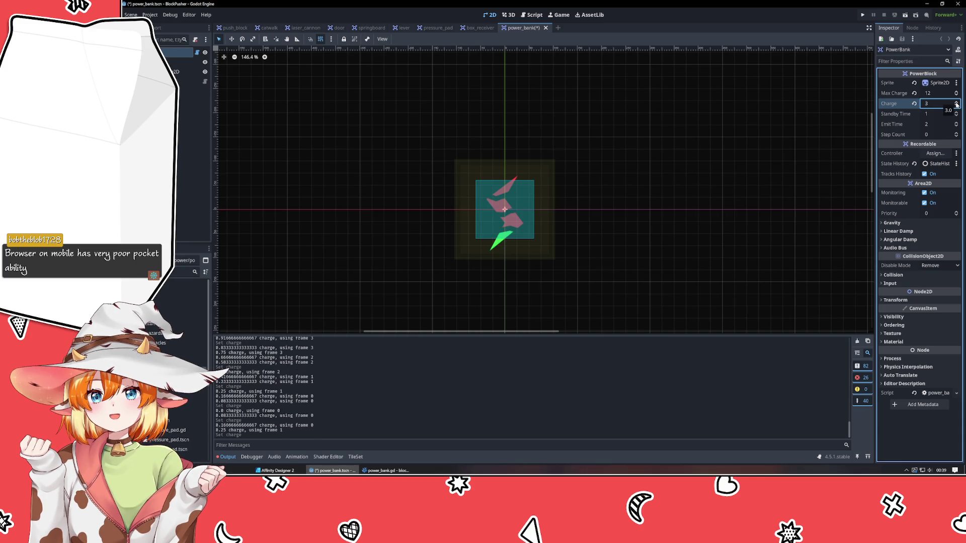
pyautogui.click(957, 102)
pyautogui.click(957, 103)
pyautogui.click(957, 102)
pyautogui.click(957, 102)
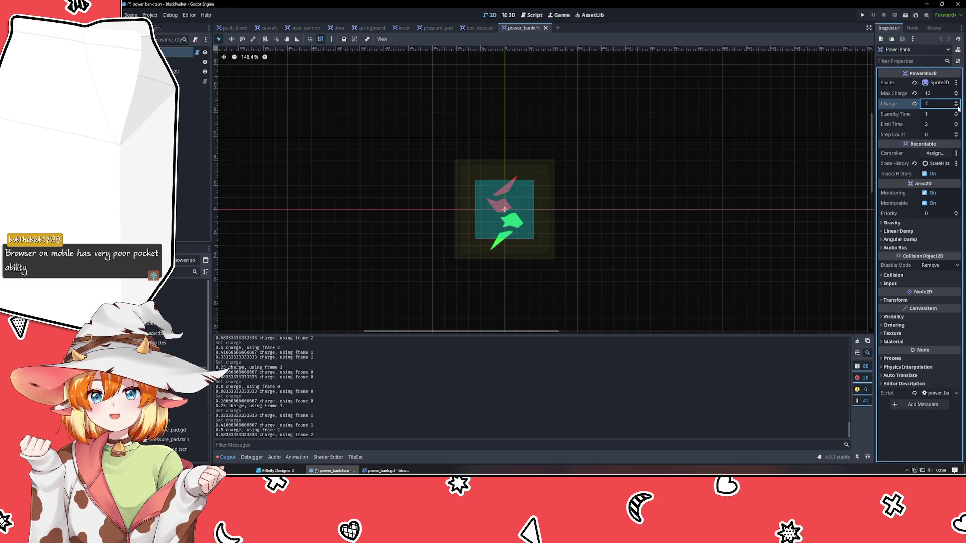
pyautogui.click(957, 105)
pyautogui.click(957, 105)
pyautogui.click(957, 106)
pyautogui.click(956, 105)
pyautogui.click(956, 105)
pyautogui.click(957, 105)
pyautogui.click(956, 106)
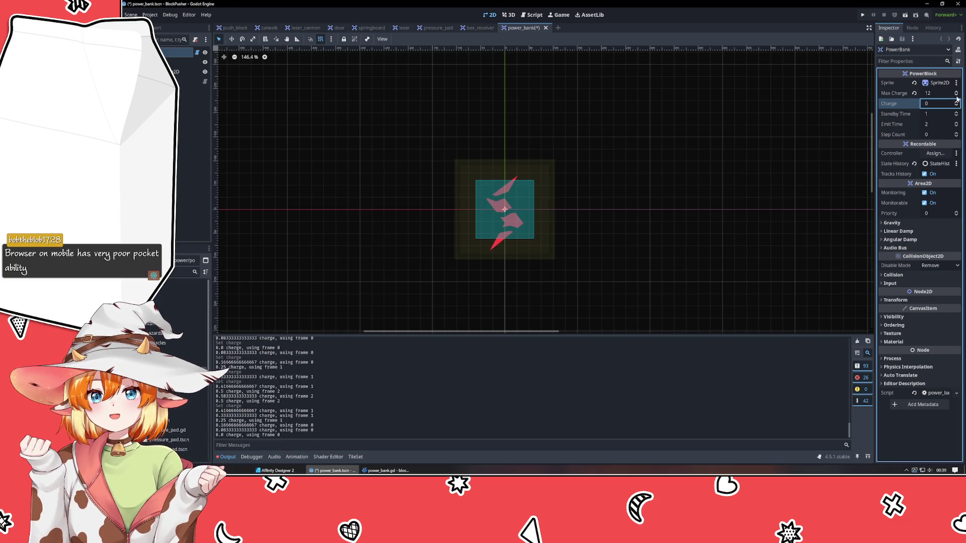
# Step: Set Max Charge to 4 and step Charge up until it is full
pyautogui.moveTo(957, 97); pyautogui.dragTo(957, 102)
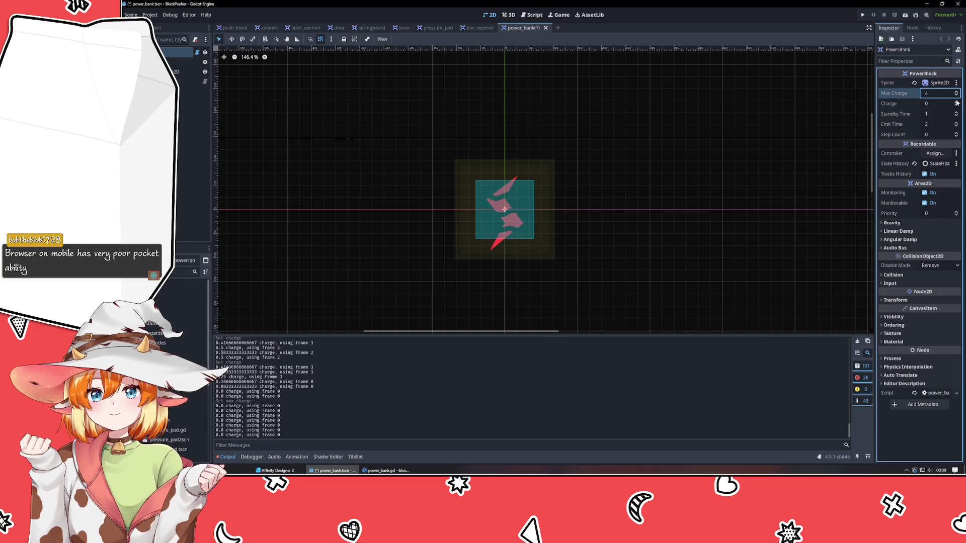
pyautogui.click(957, 103)
pyautogui.click(957, 103)
pyautogui.click(957, 103)
pyautogui.click(957, 103)
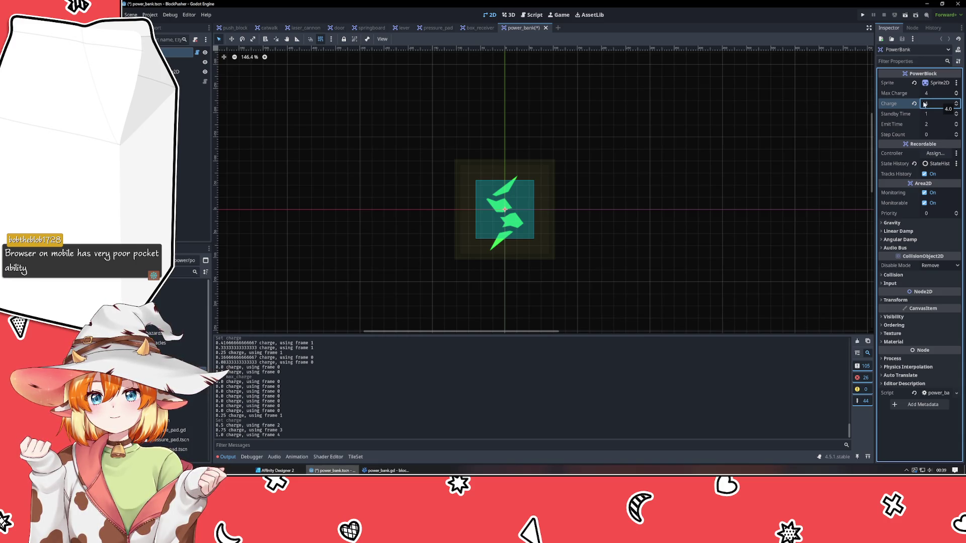
# Step: Reset Charge to 0, raise Max Charge to 8, and reset Charge again
pyautogui.write('0')
pyautogui.press('Return')
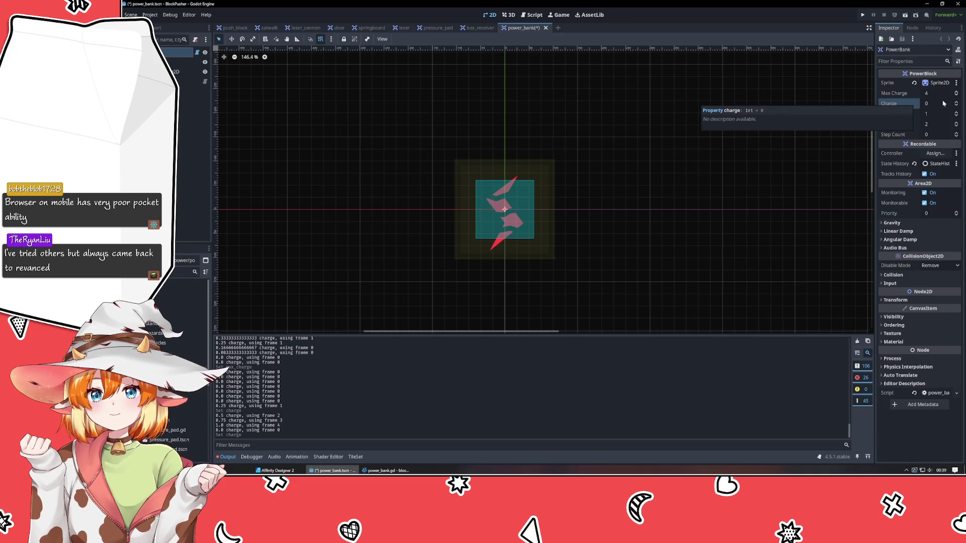
pyautogui.moveTo(957, 93); pyautogui.dragTo(957, 104)
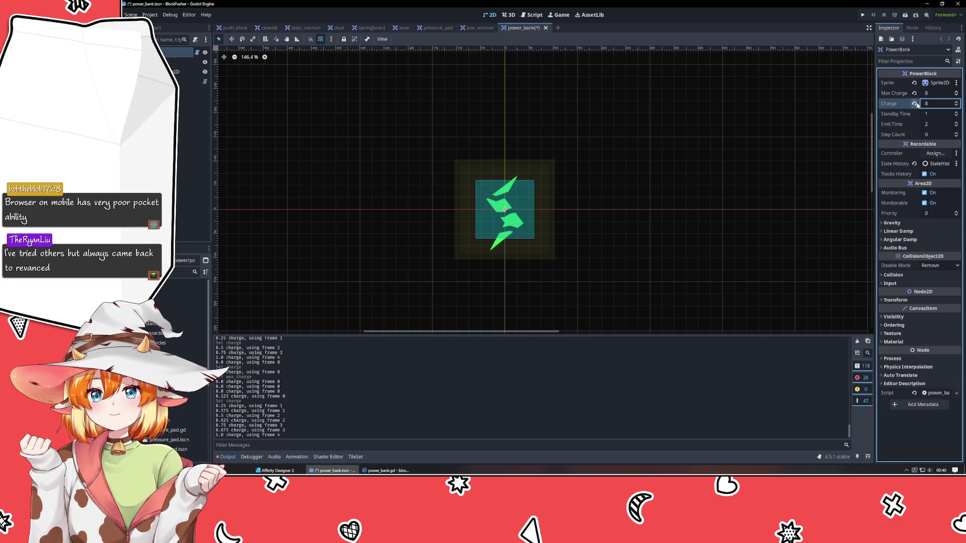
pyautogui.click(764, 145)
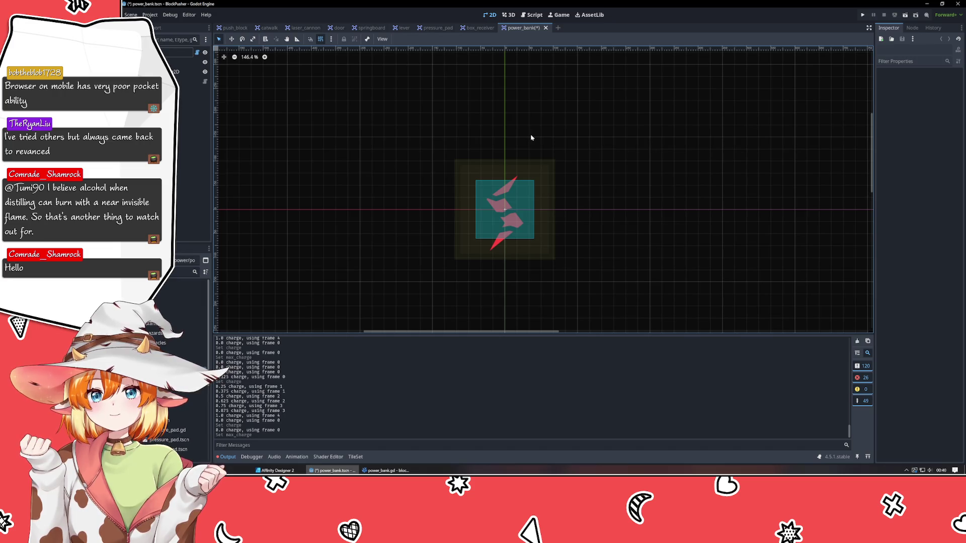
# Step: Save the power_bank scene, reframe the canvas, and bring VSCodium's power_bank.gd to the front
pyautogui.hotkey('ctrl', 's')
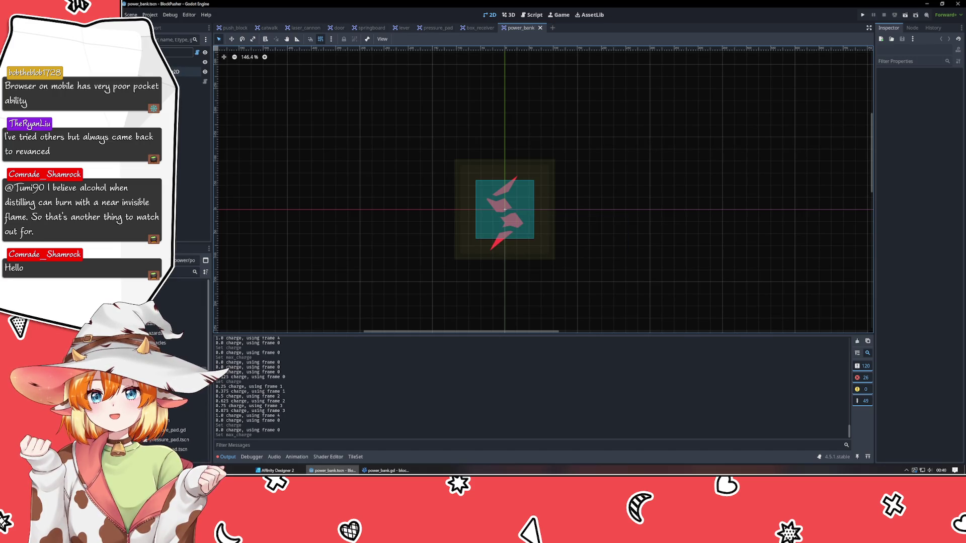
pyautogui.click(187, 62)
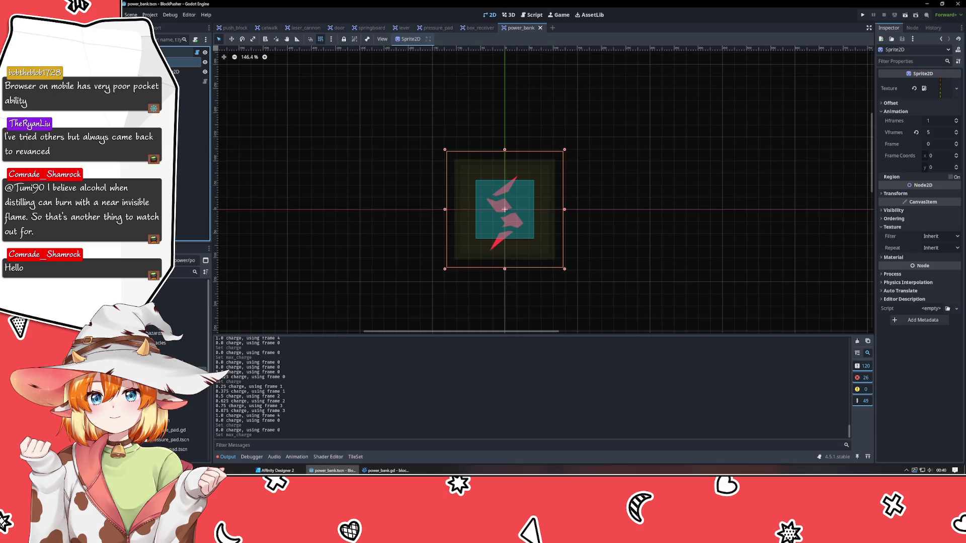
pyautogui.press('Escape')
pyautogui.scroll(-5, 328, 207)
pyautogui.moveTo(327, 207); pyautogui.dragTo(432, 228)
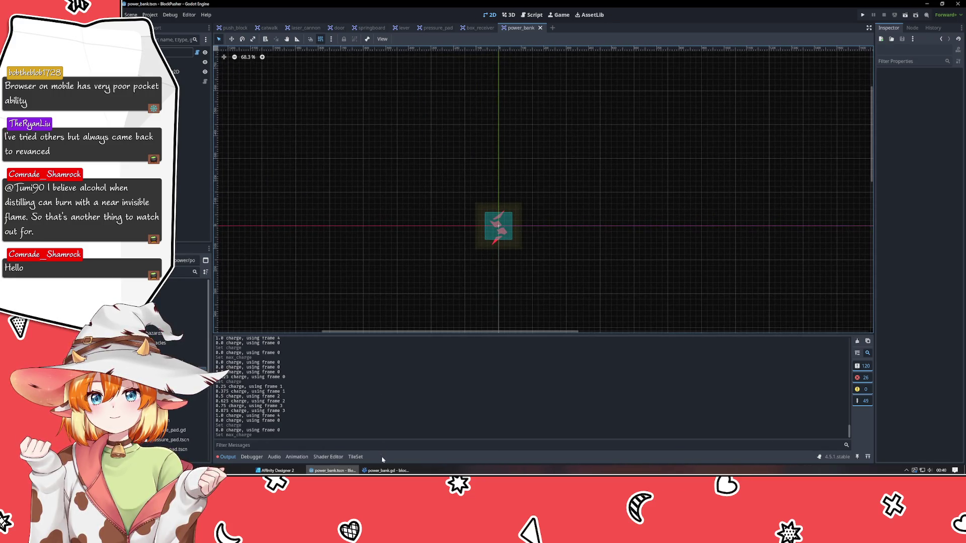
pyautogui.click(385, 471)
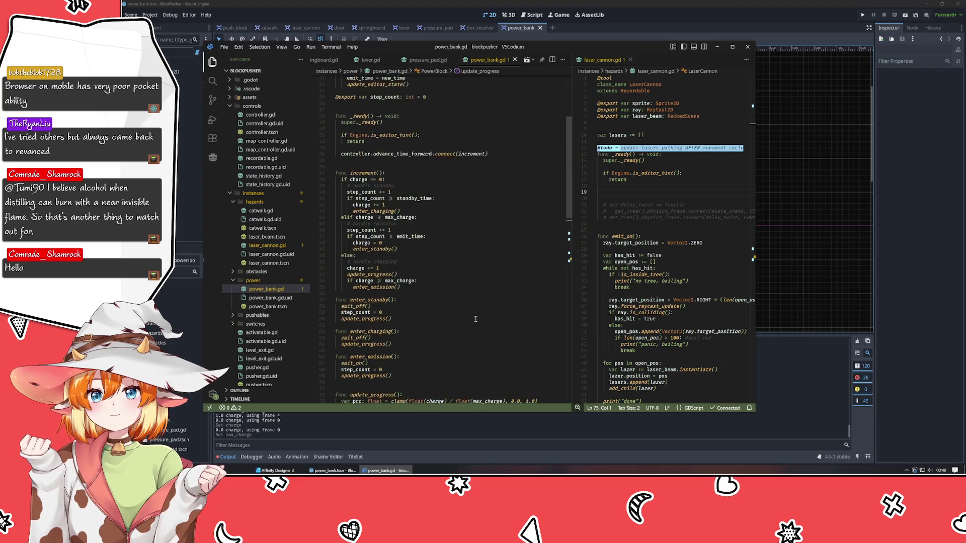
# Step: Show the laser_cannon scene in Godot framed around the cannon, then return to VSCodium
pyautogui.scroll(15, 475, 320)
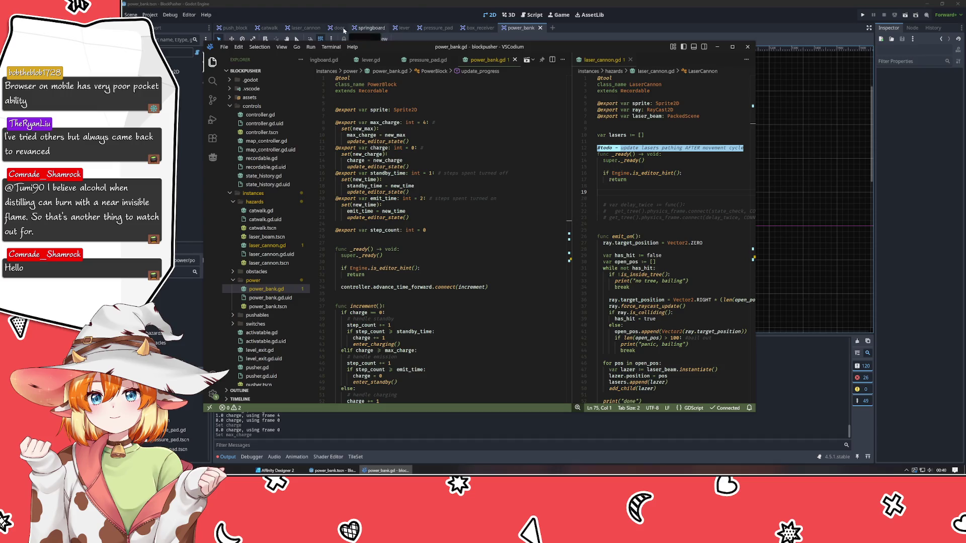
pyautogui.click(299, 29)
pyautogui.scroll(-7, 308, 81)
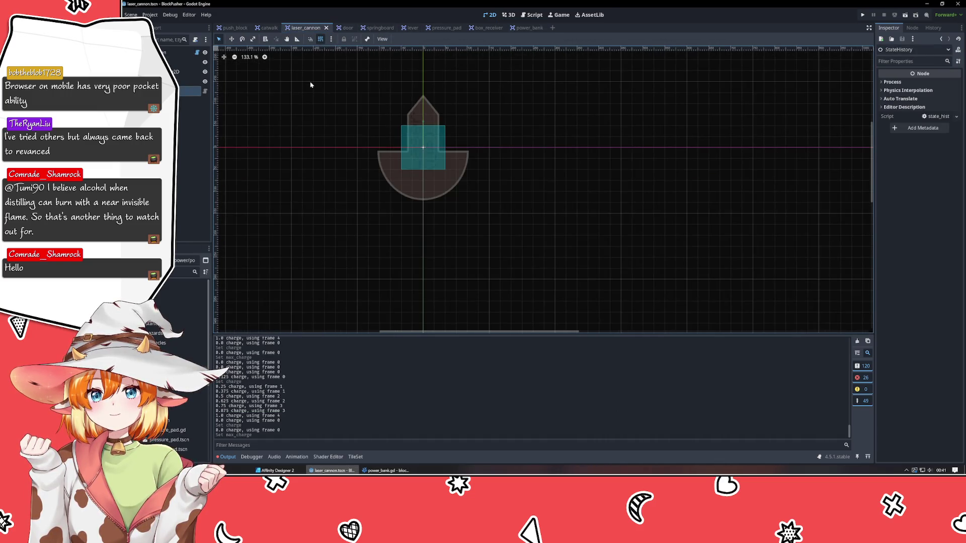
pyautogui.moveTo(311, 85); pyautogui.dragTo(399, 125)
pyautogui.click(385, 470)
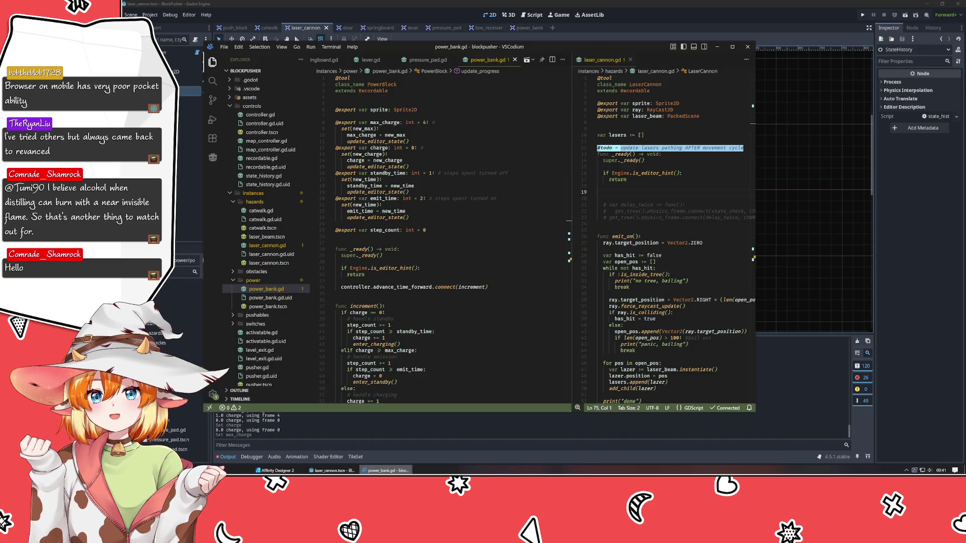
# Step: Widen the laser_cannon.gd editor pane and highlight every use of the ray variable
pyautogui.moveTo(572, 130); pyautogui.dragTo(479, 131)
pyautogui.click(609, 124)
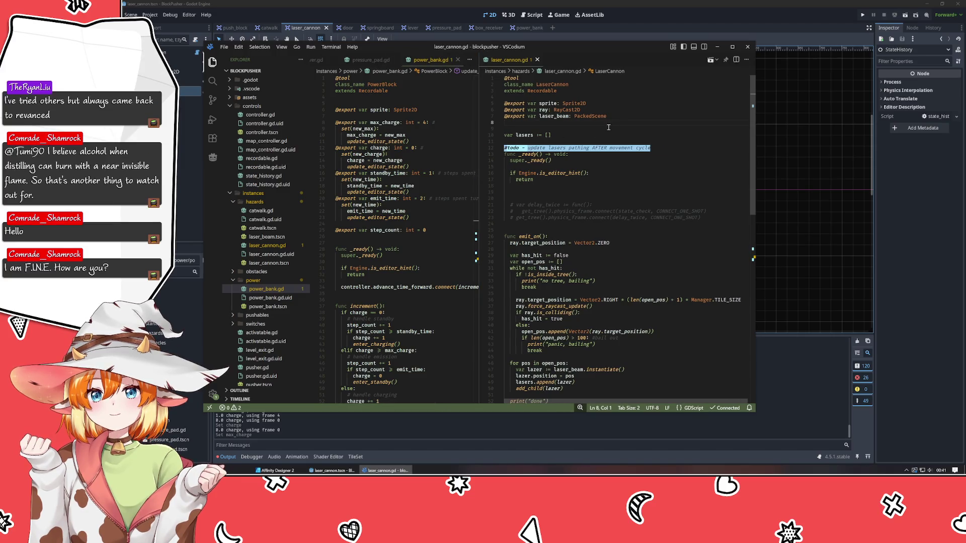
pyautogui.click(543, 109)
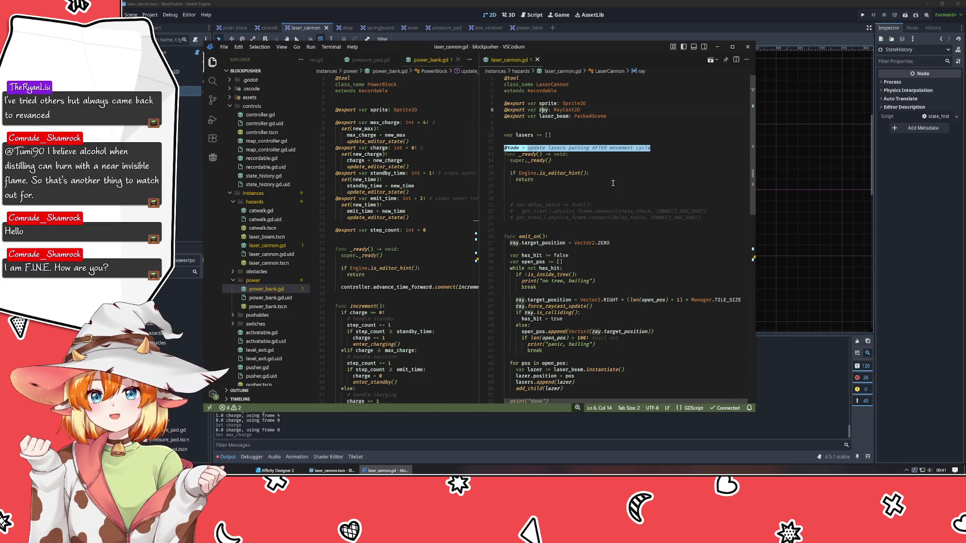
pyautogui.scroll(-3, 613, 183)
pyautogui.scroll(-5, 613, 183)
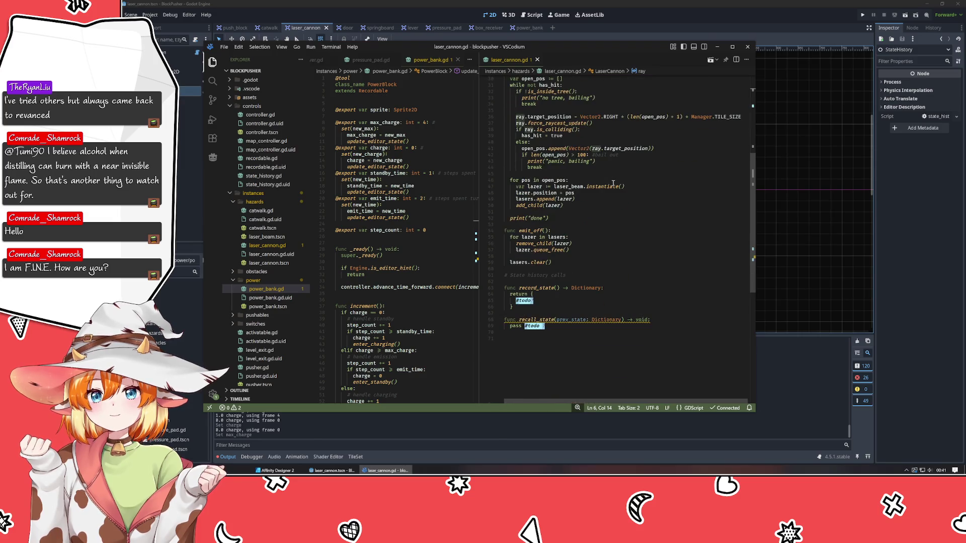
pyautogui.scroll(4, 612, 183)
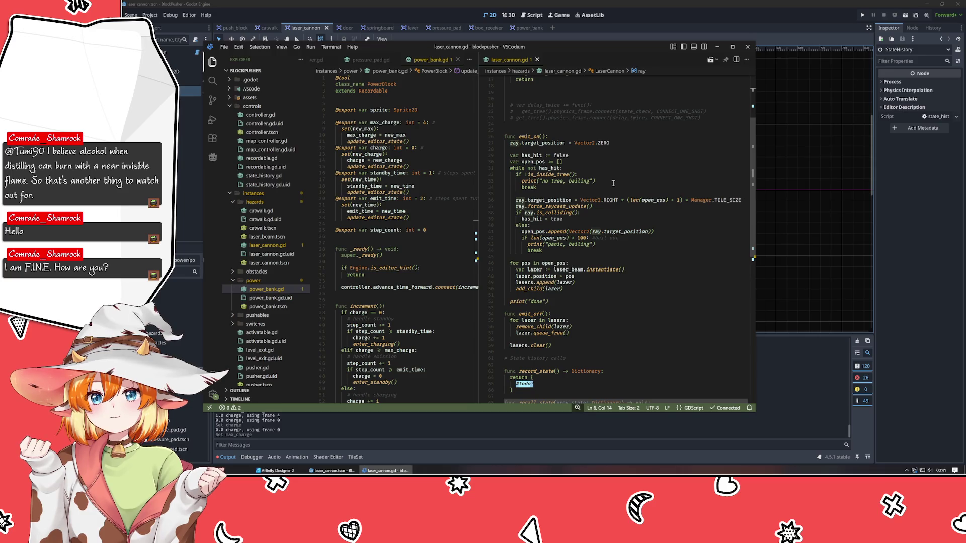
pyautogui.scroll(4, 613, 187)
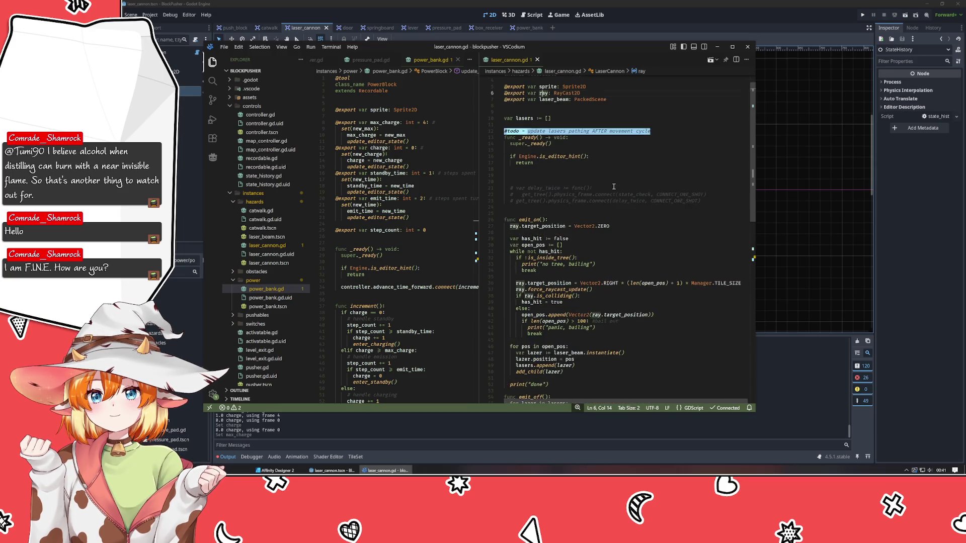
# Step: Delete the extra blank lines in _ready(), checking the Affinity Designer sprite-sheet mockup
pyautogui.click(588, 177)
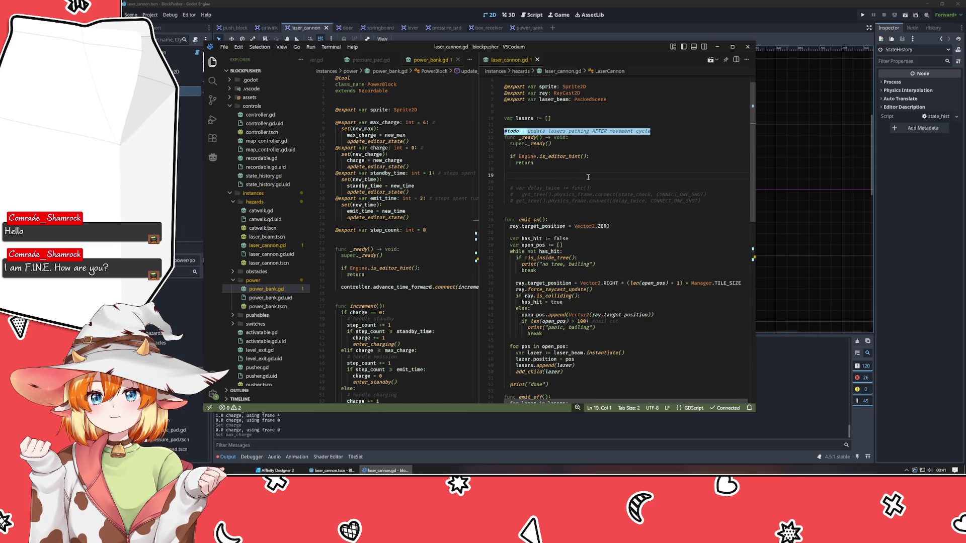
pyautogui.press('BackSpace')
pyautogui.press('BackSpace')
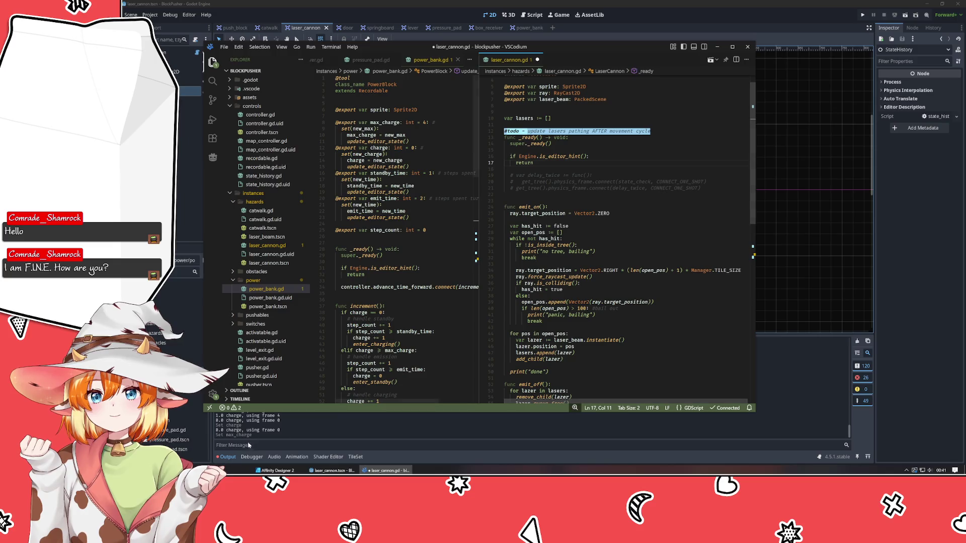
pyautogui.hotkey('alt', 'Tab')
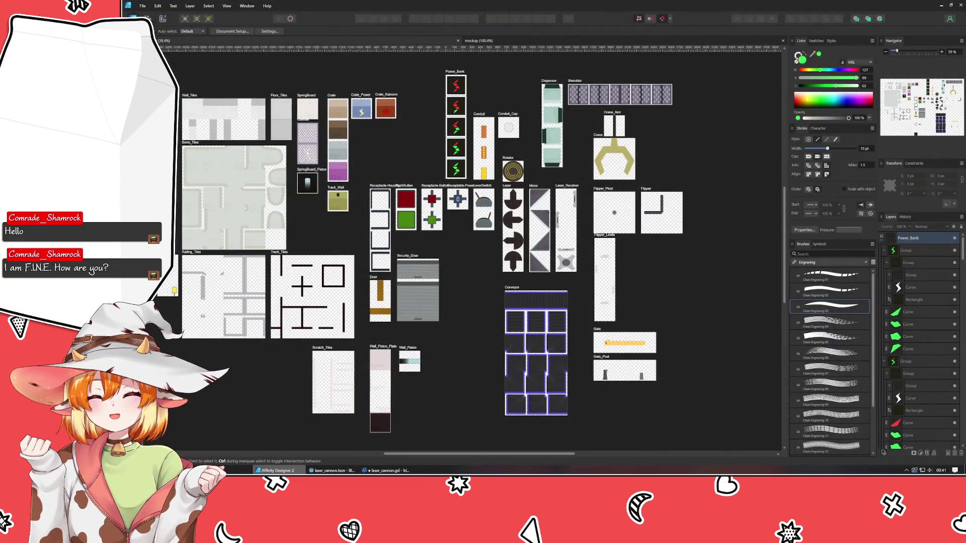
pyautogui.hotkey('alt', 'Tab')
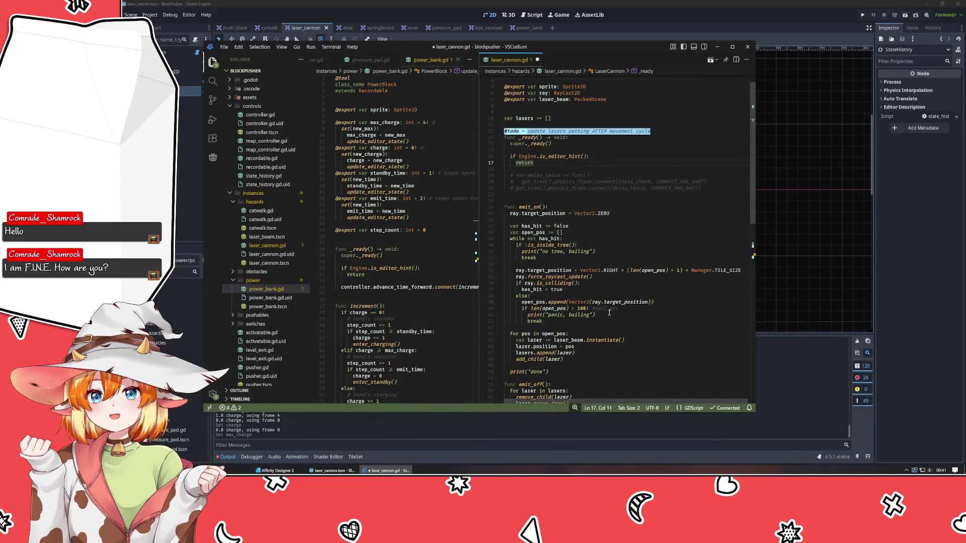
pyautogui.click(527, 200)
# Step: Save laser_cannon.gd and scroll down to emit_on()
pyautogui.hotkey('ctrl', 's')
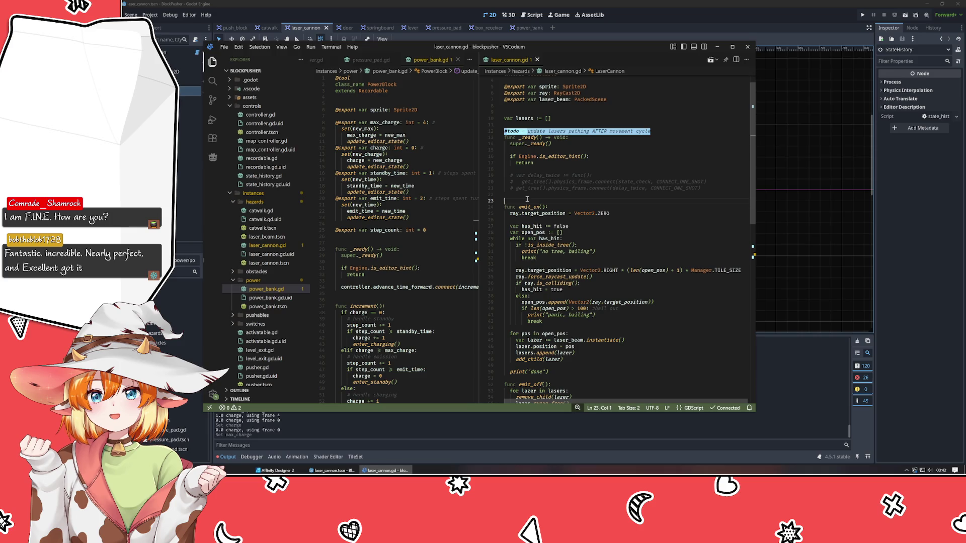
pyautogui.scroll(-5, 527, 200)
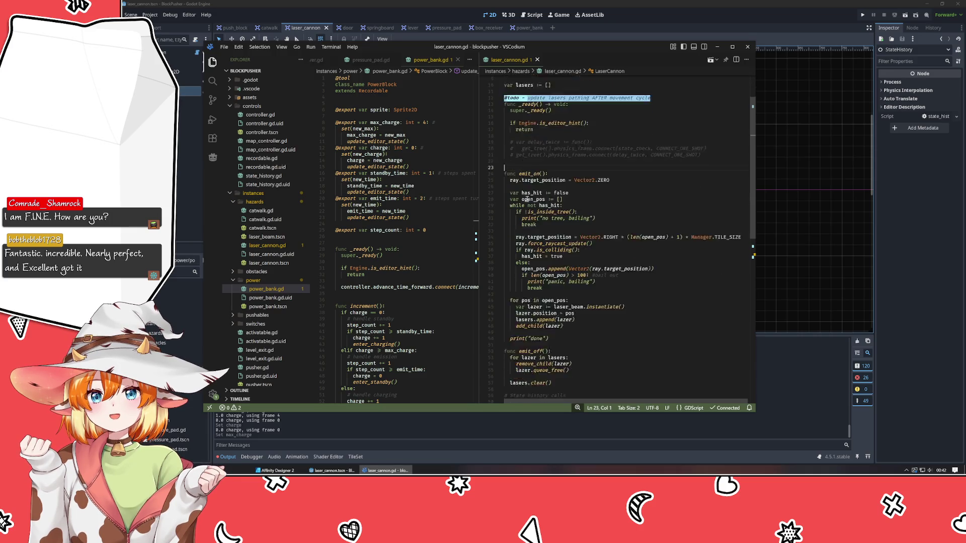
# Step: Delete the emit_on() and emit_off() functions, leaving a blank line for a new function
pyautogui.click(562, 302)
pyautogui.moveTo(561, 302)
pyautogui.mouseDown()
pyautogui.moveTo(558, 78)
pyautogui.moveTo(498, 211)
pyautogui.moveTo(484, 210)
pyautogui.mouseUp()
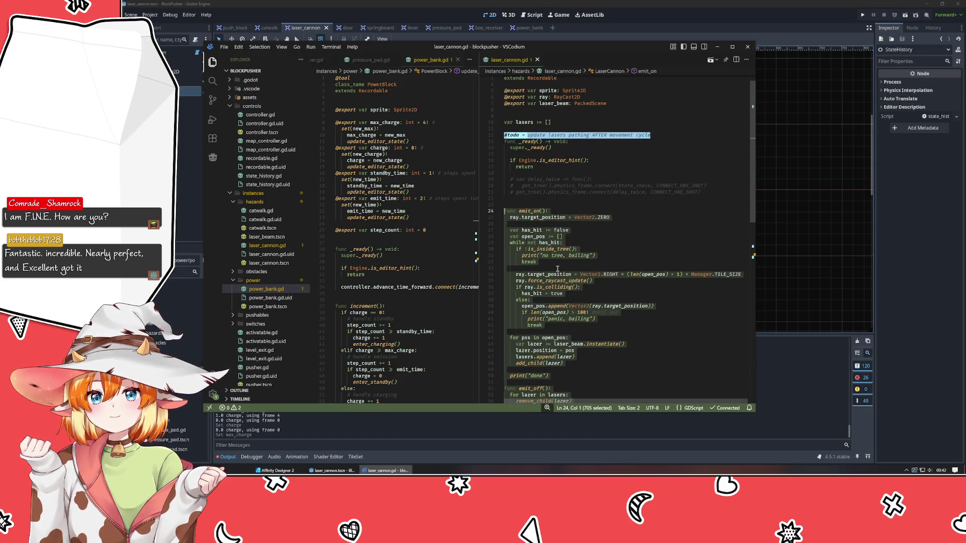
pyautogui.press('BackSpace')
pyautogui.press('BackSpace')
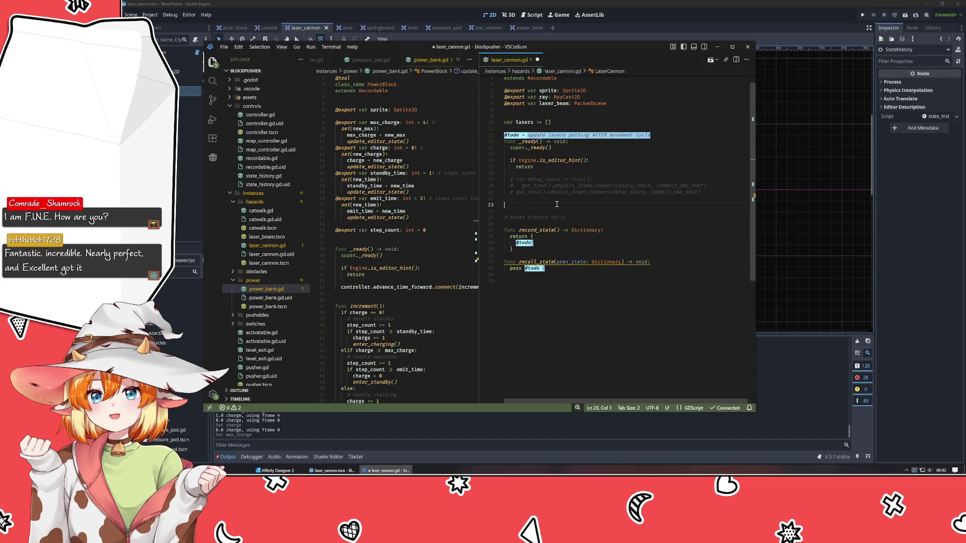
pyautogui.press('Return')
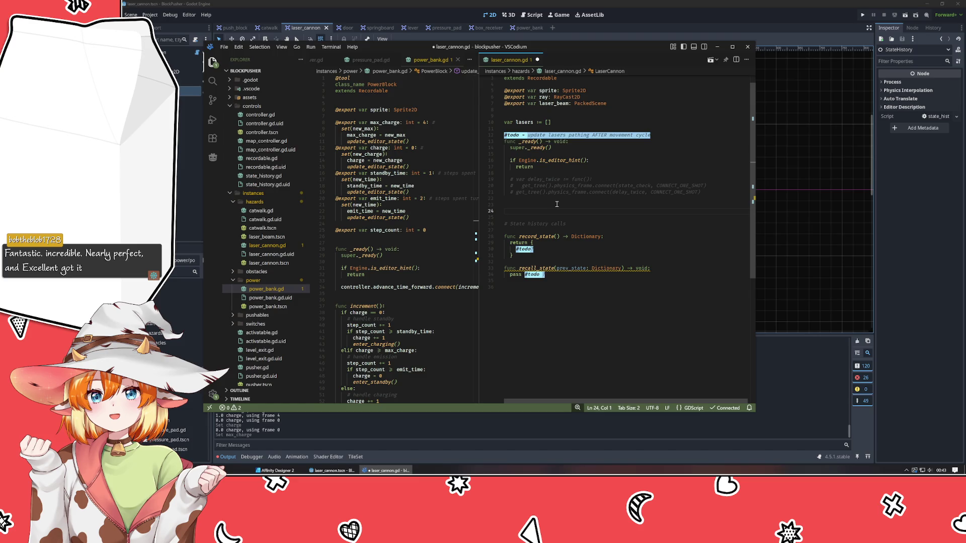
# Step: Replace the started emit function with a power_on(): stub whose body is pass
pyautogui.write('func emot')
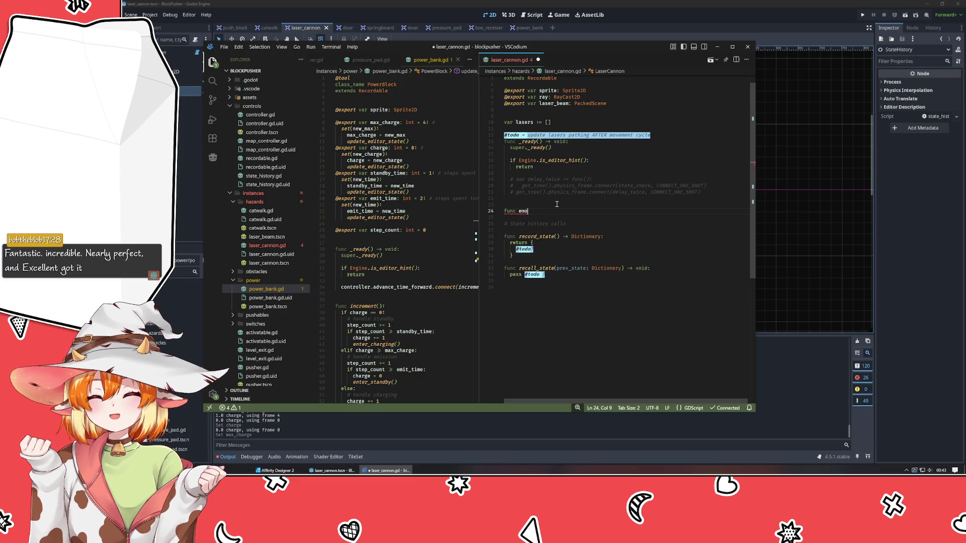
pyautogui.press('BackSpace')
pyautogui.press('BackSpace')
pyautogui.write('it')
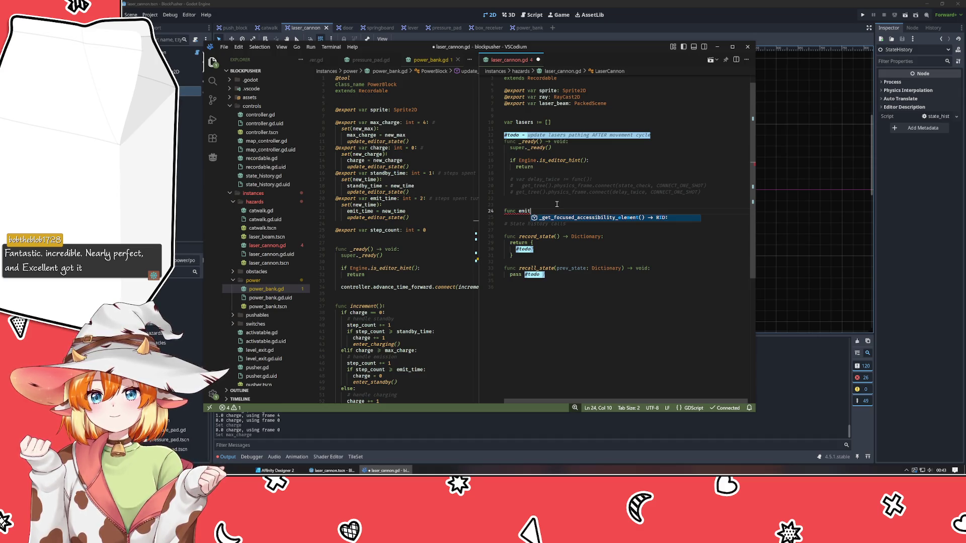
pyautogui.press('BackSpace')
pyautogui.press('BackSpace')
pyautogui.press('BackSpace')
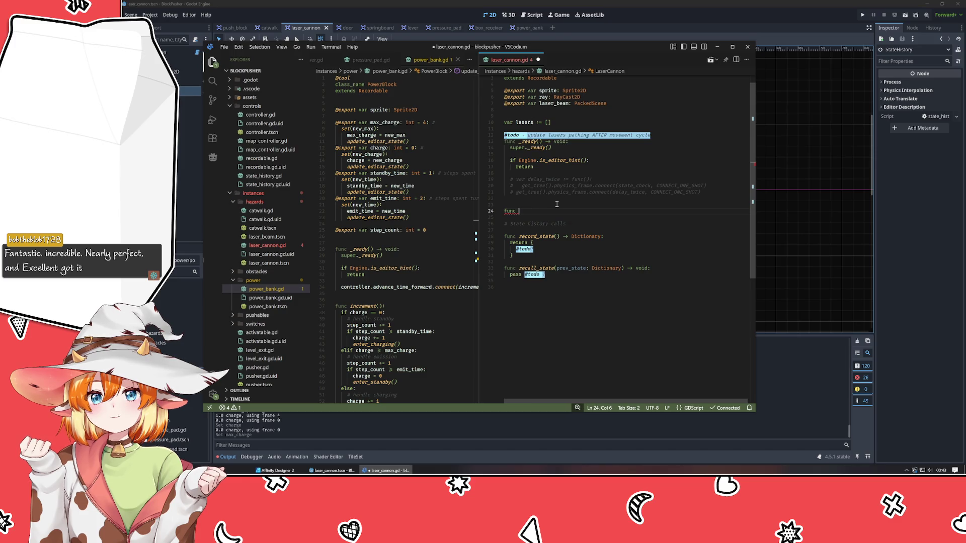
pyautogui.write('pwoer_oon(')
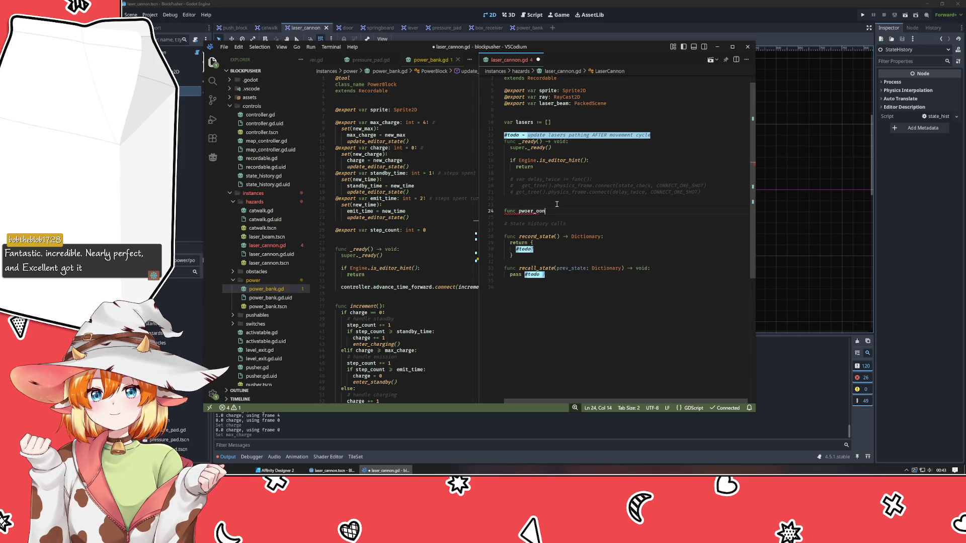
pyautogui.press('Left')
pyautogui.press('Left')
pyautogui.press('BackSpace')
pyautogui.press('End')
pyautogui.write(':')
pyautogui.press('Return')
pyautogui.write('pass')
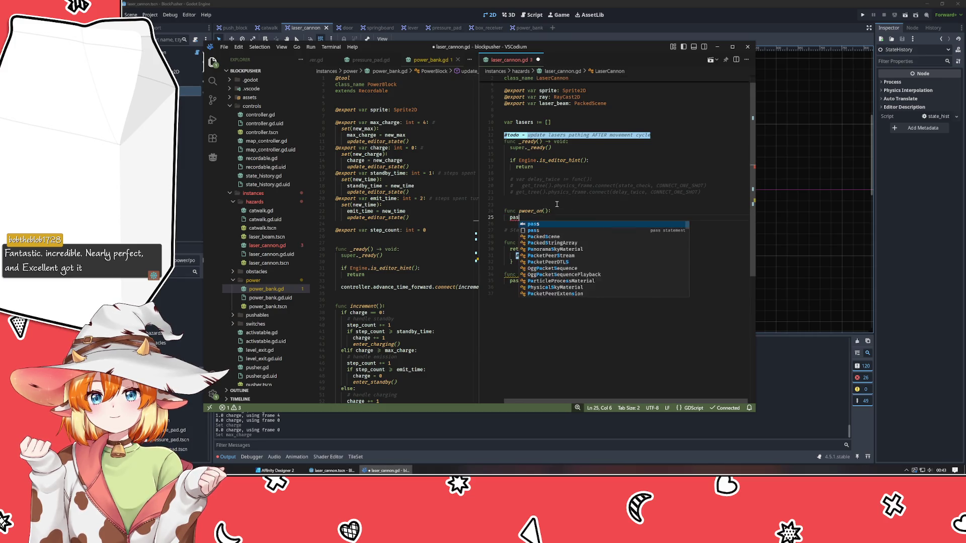
pyautogui.press('Return')
pyautogui.press('Return')
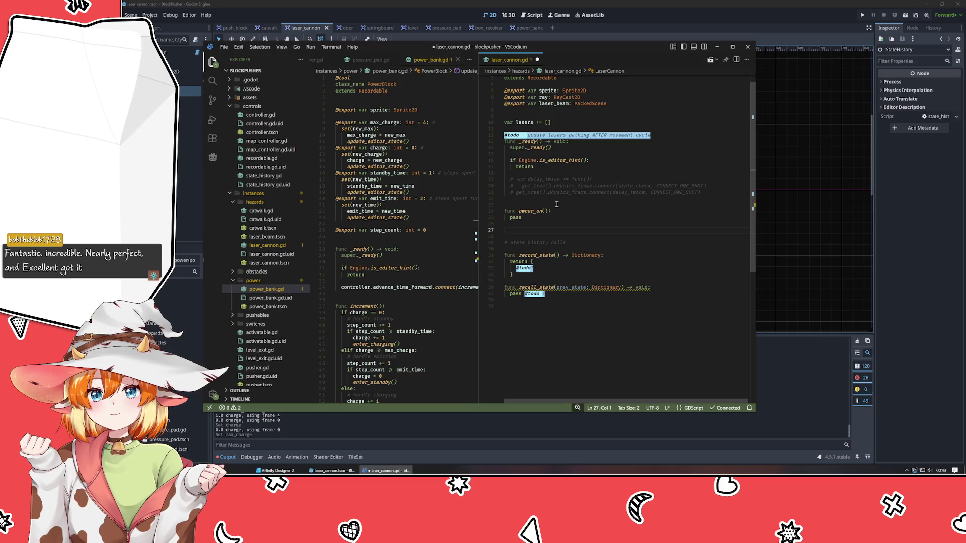
# Step: Add a power_off(): stub containing pass, with spacing before the state history section
pyautogui.press('BackSpace')
pyautogui.write('func power_off():')
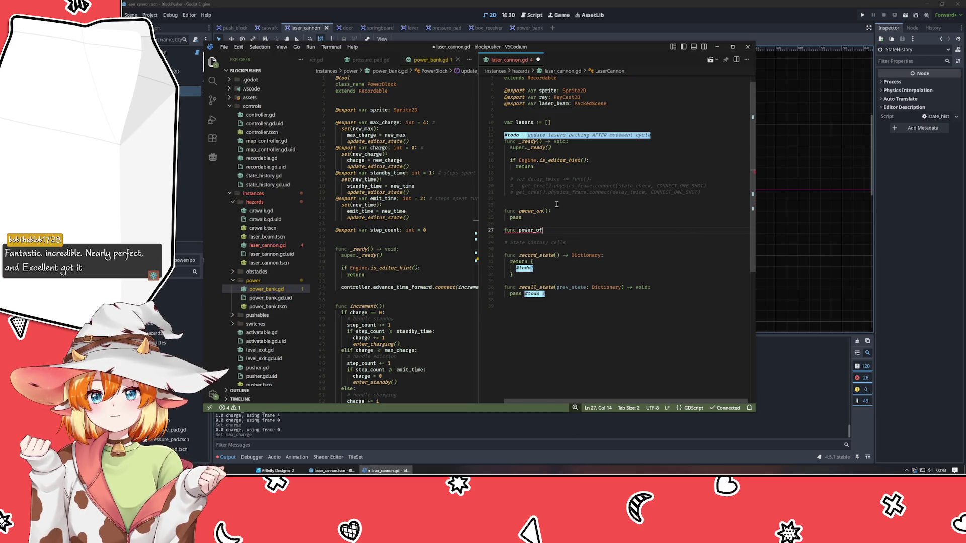
pyautogui.press('Return')
pyautogui.write('pass')
pyautogui.press('Down')
pyautogui.press('Return')
# Step: Correct the 'pwoer' typo to 'power' in power_on and open an indented line below it
pyautogui.press('Up')
pyautogui.press('Up')
pyautogui.press('Up')
pyautogui.press('End')
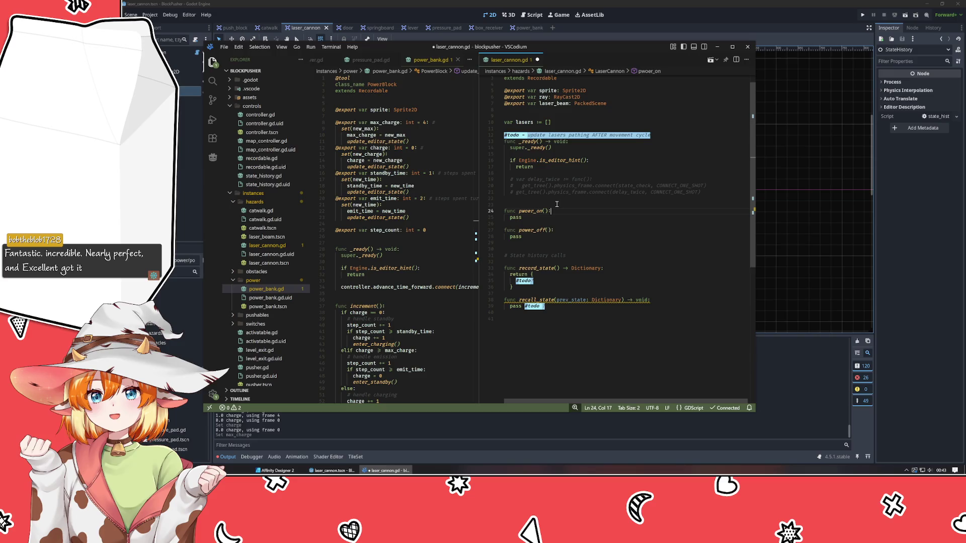
pyautogui.press('Left')
pyautogui.press('Left')
pyautogui.press('Left')
pyautogui.press('BackSpace')
pyautogui.press('Right')
pyautogui.write('w')
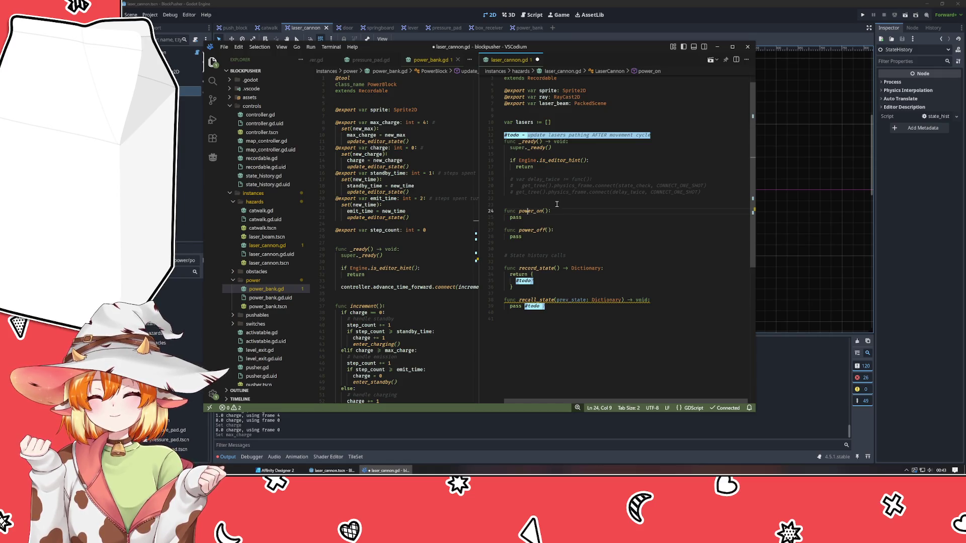
pyautogui.press('End')
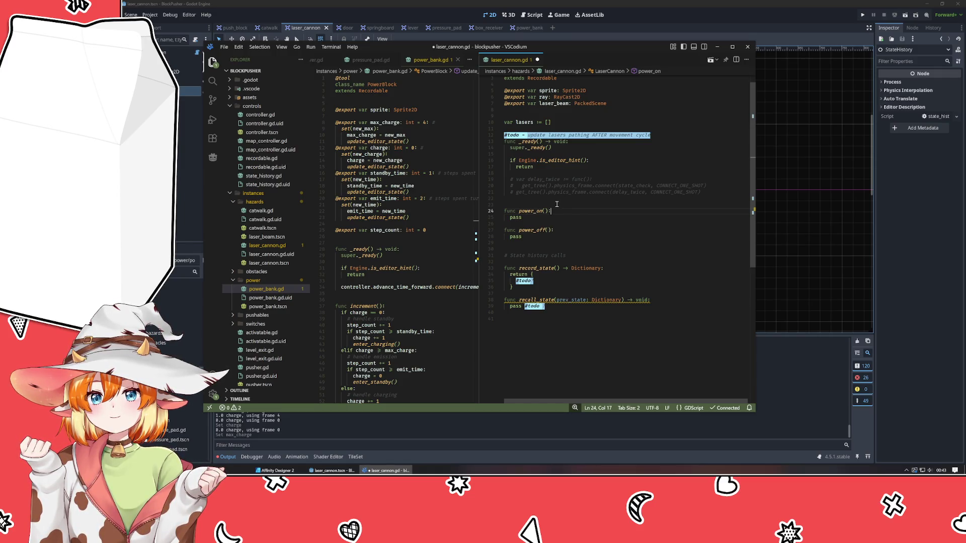
pyautogui.press('Return')
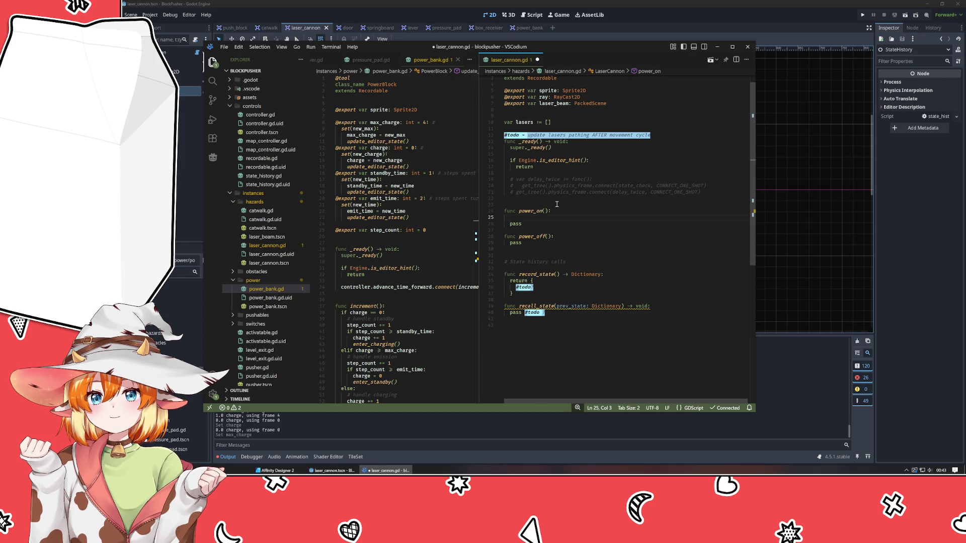
pyautogui.scroll(1, 557, 204)
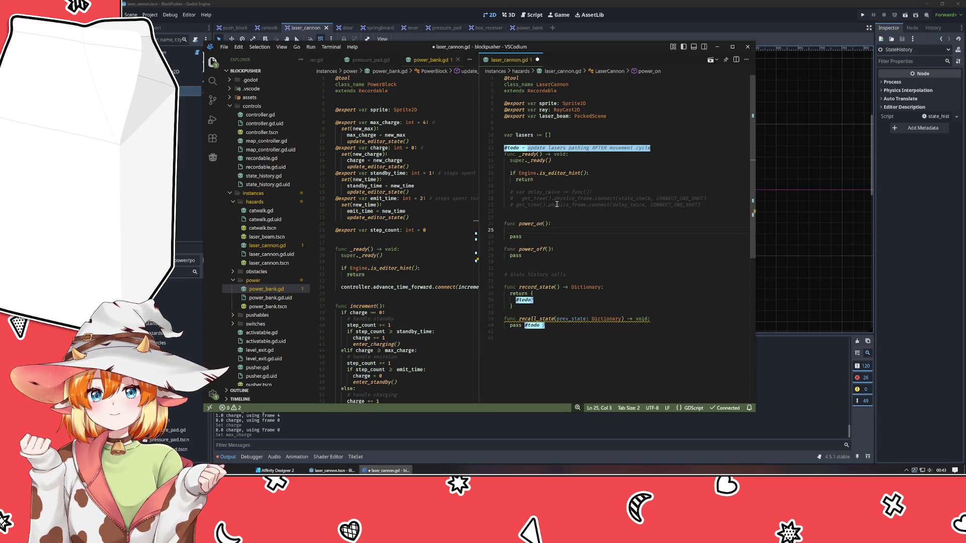
# Step: Browse pressure_pad.gd, lever.gd and springboard.gd for reference, leaving lever.gd beside laser_cannon.gd
pyautogui.click(536, 123)
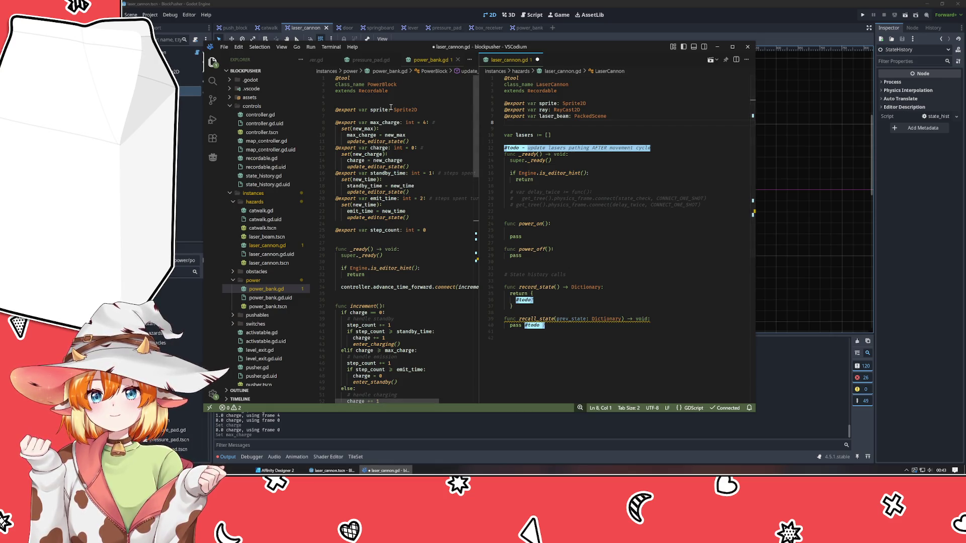
pyautogui.click(360, 61)
pyautogui.scroll(2, 360, 60)
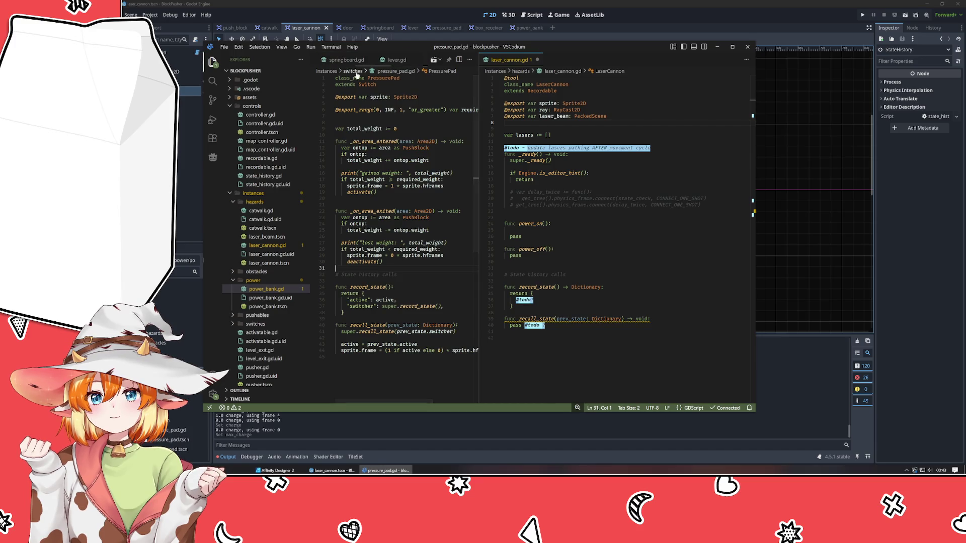
pyautogui.click(396, 61)
pyautogui.scroll(3, 361, 105)
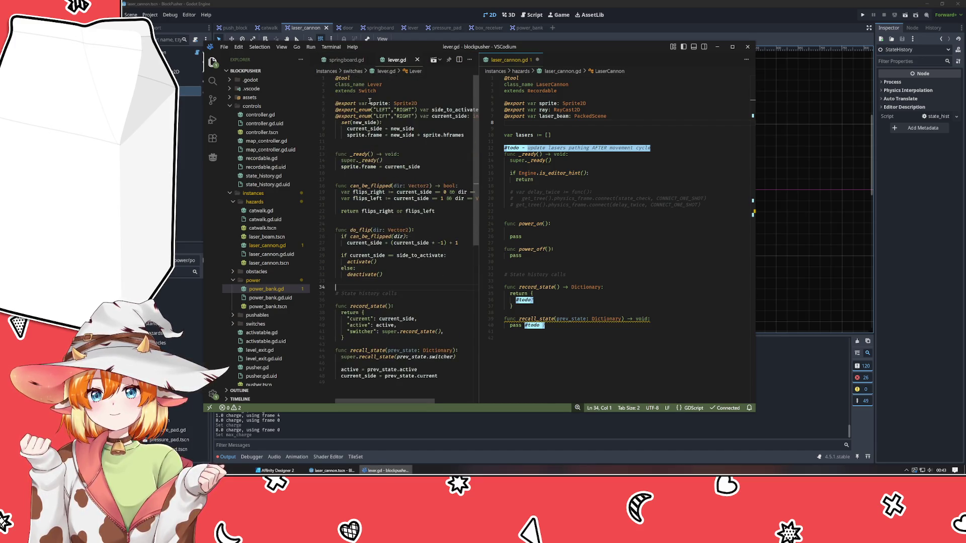
pyautogui.click(346, 60)
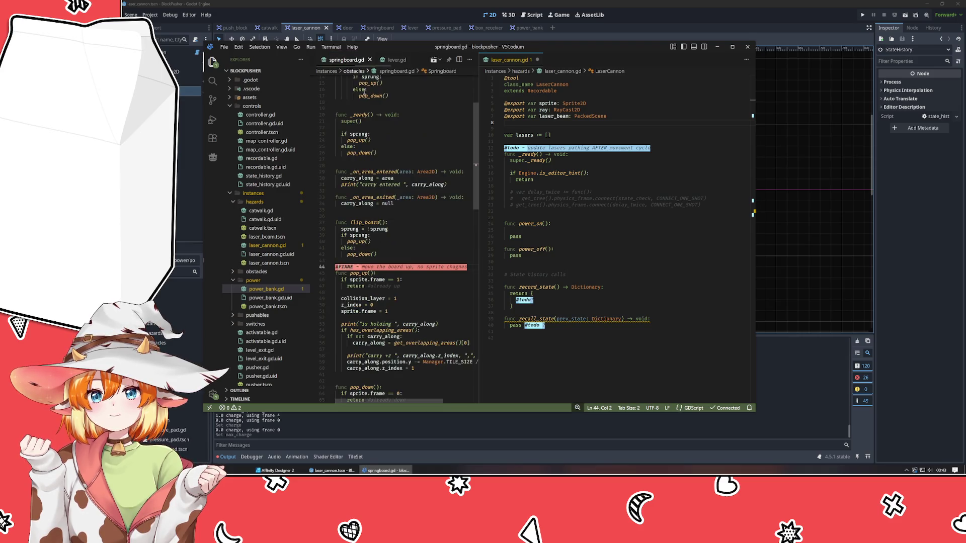
pyautogui.scroll(4, 366, 146)
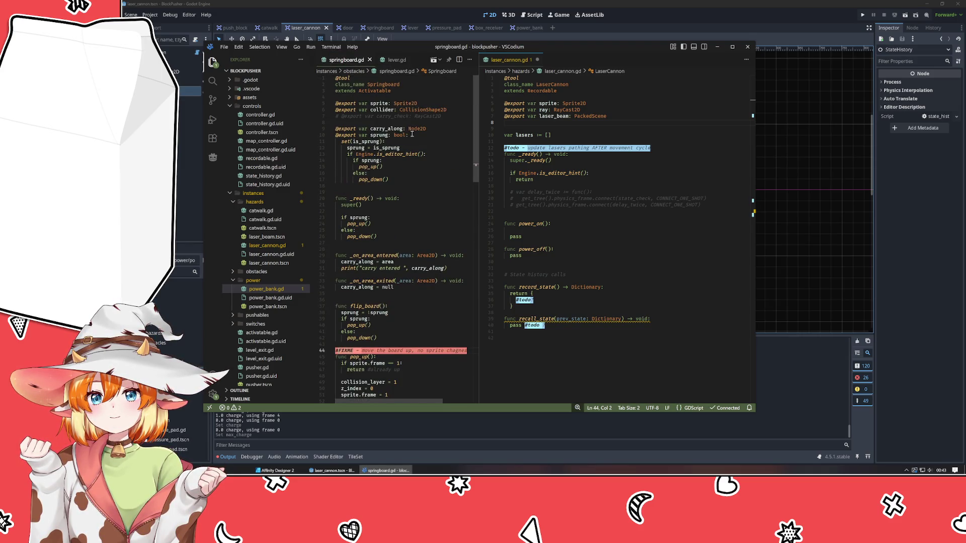
pyautogui.scroll(-3, 395, 60)
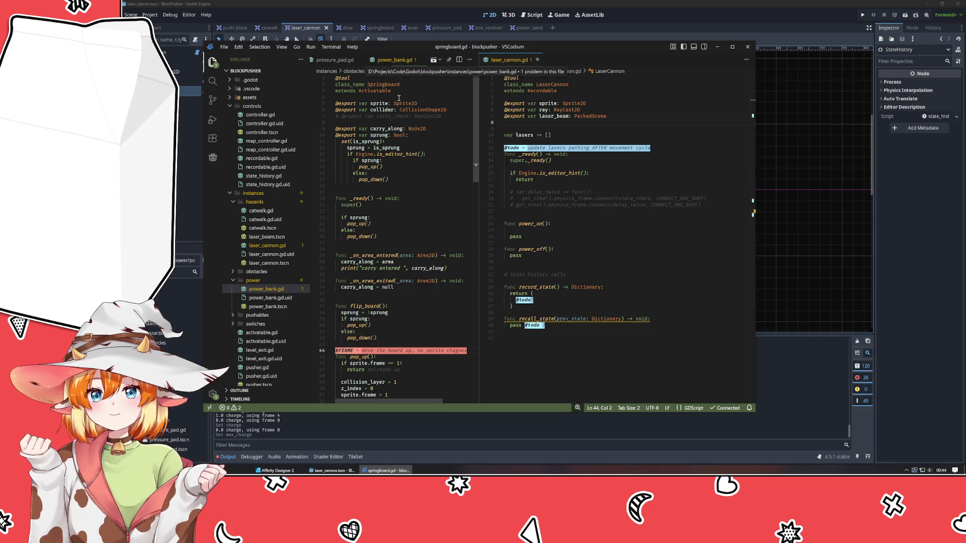
pyautogui.click(348, 61)
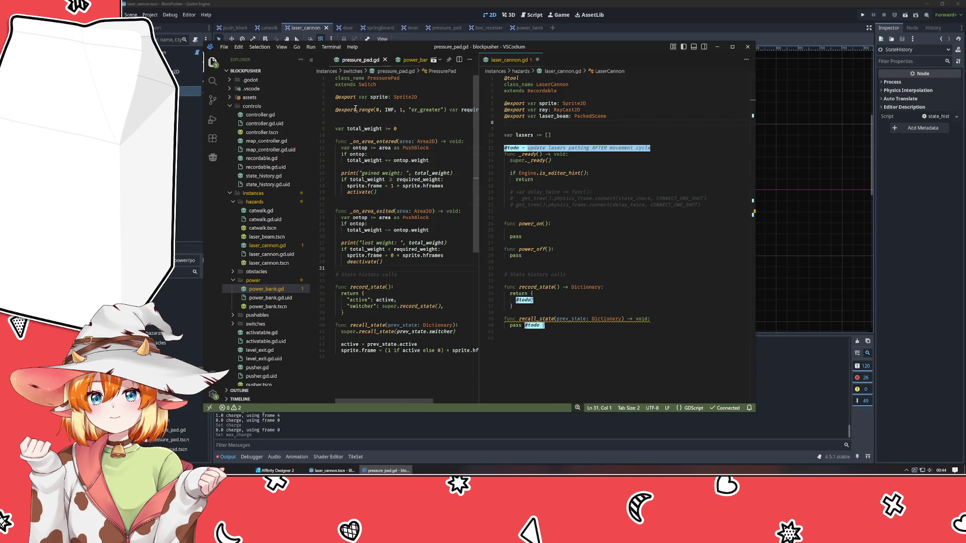
pyautogui.hotkey('ctrl', 'pageup')
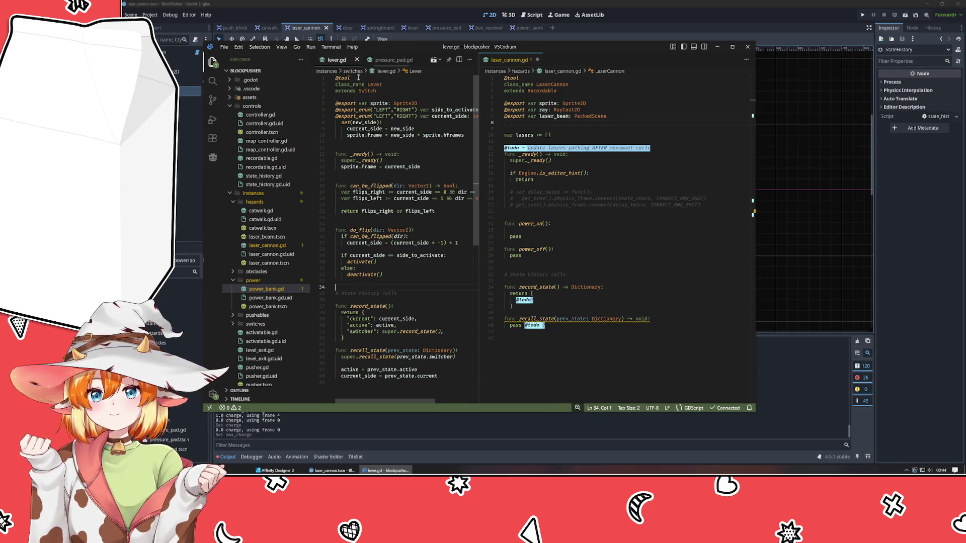
pyautogui.click(545, 116)
# Step: Remove the laser_beam export line from laser_cannon.gd, leaving a blank line for a new export
pyautogui.press('Down')
pyautogui.press('Return')
pyautogui.press('Up')
pyautogui.press('Up')
pyautogui.hotkey('ctrl', 'x')
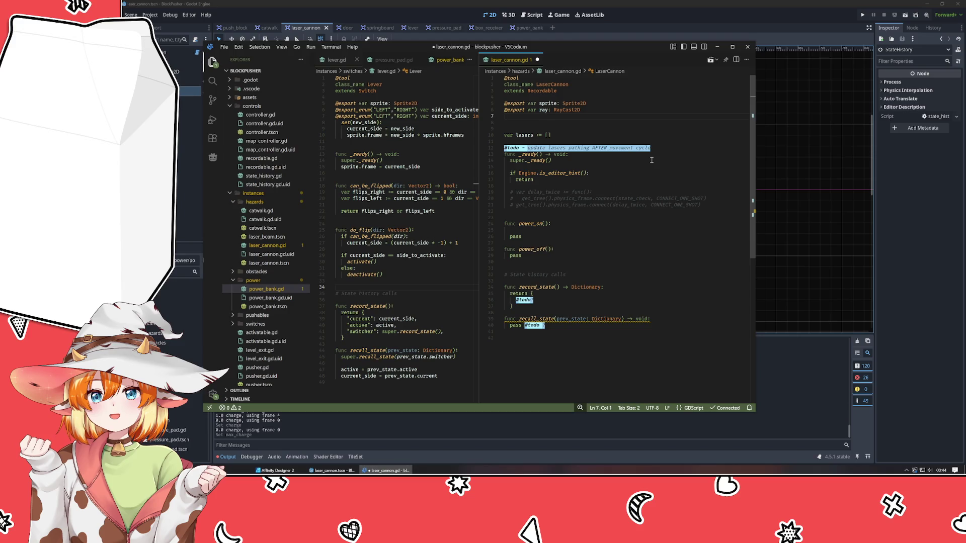
pyautogui.press('Return')
pyautogui.write('@export ')
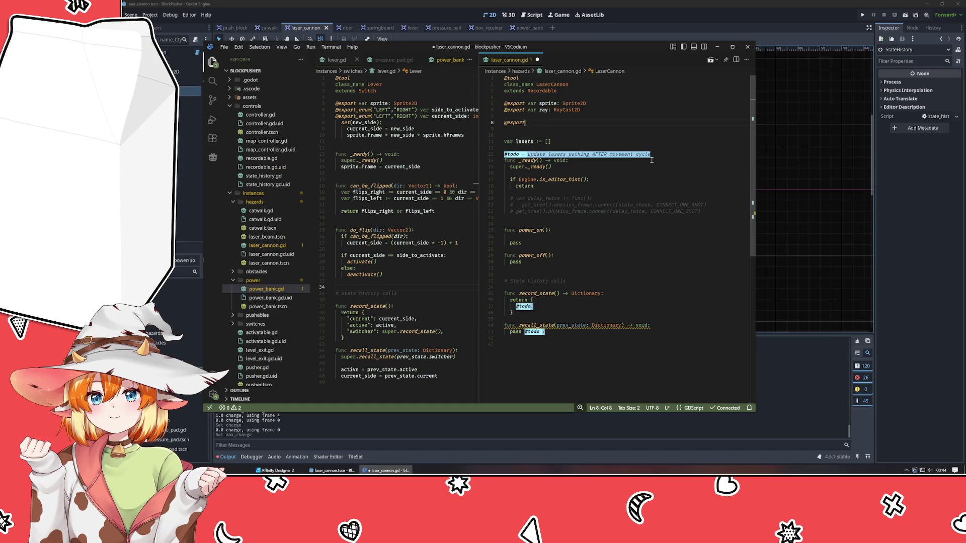
pyautogui.write('_enum')
pyautogui.press('Return')
pyautogui.write('"UP,')
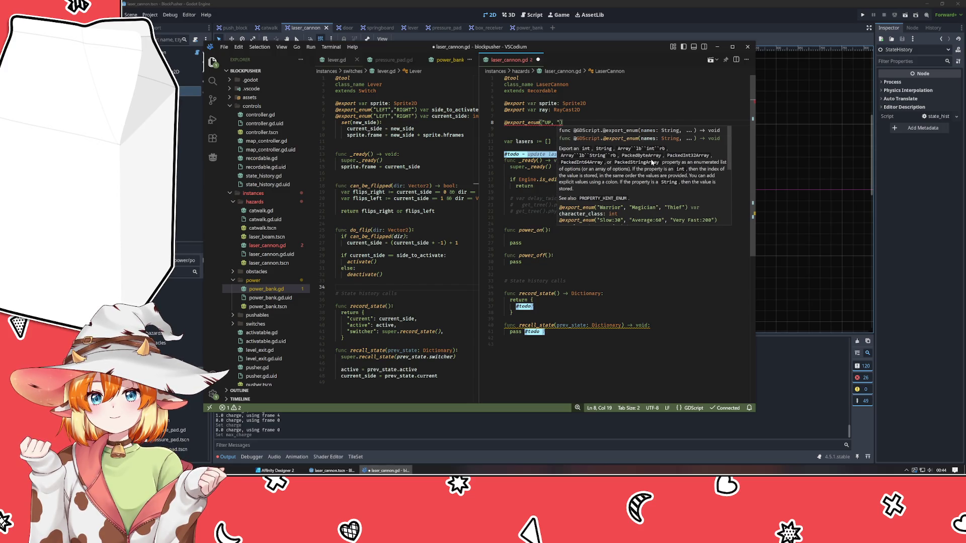
pyautogui.press('BackSpace')
pyautogui.press('BackSpace')
pyautogui.write('"')
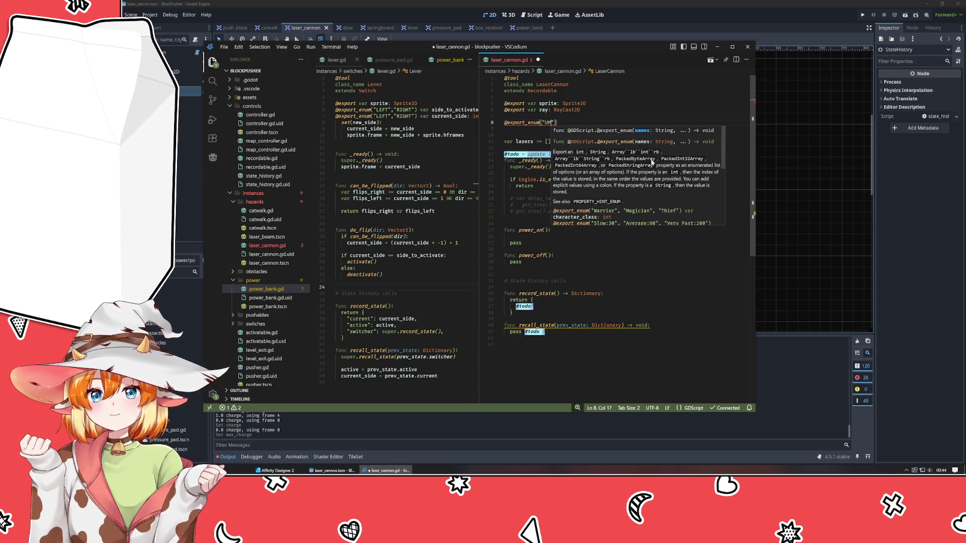
pyautogui.write(', "R')
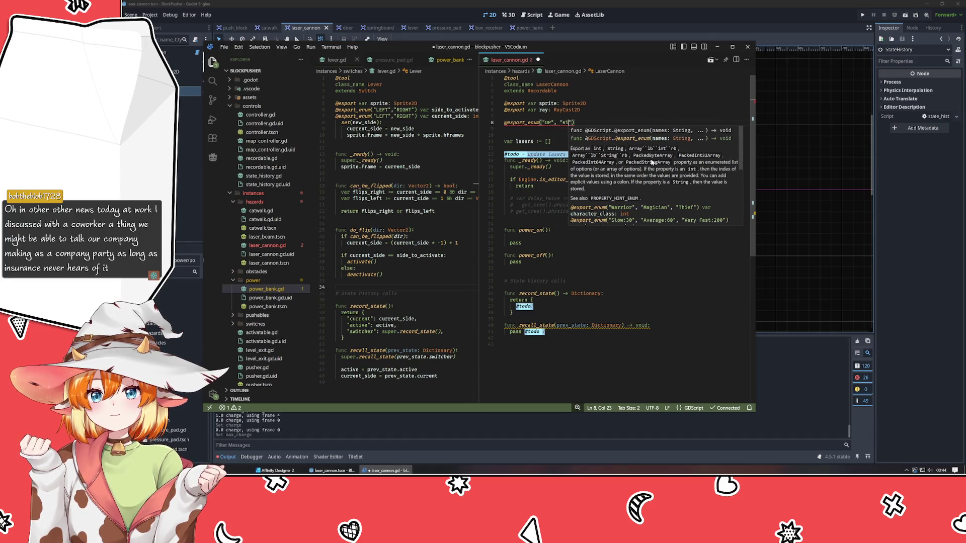
pyautogui.write('IGHT", "DO')
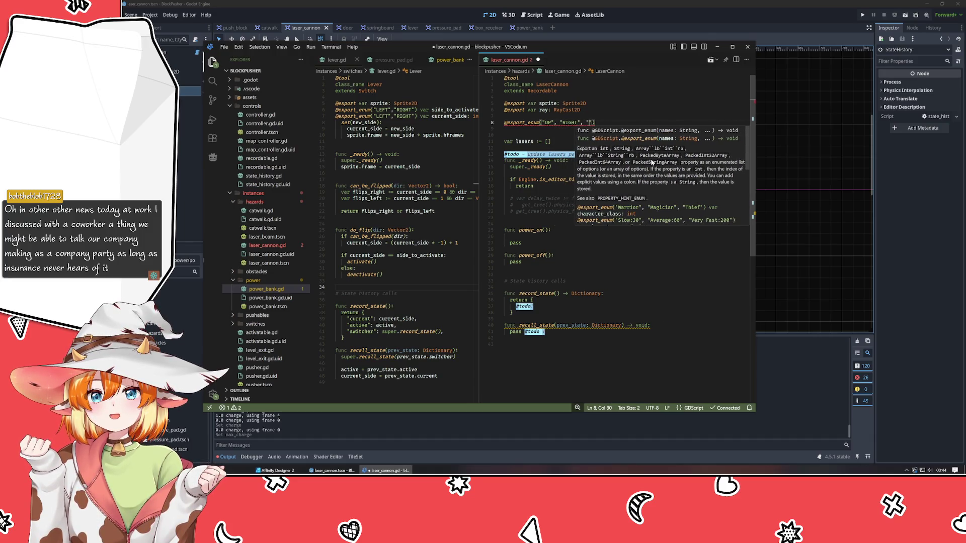
pyautogui.write('WN", "LEFT"')
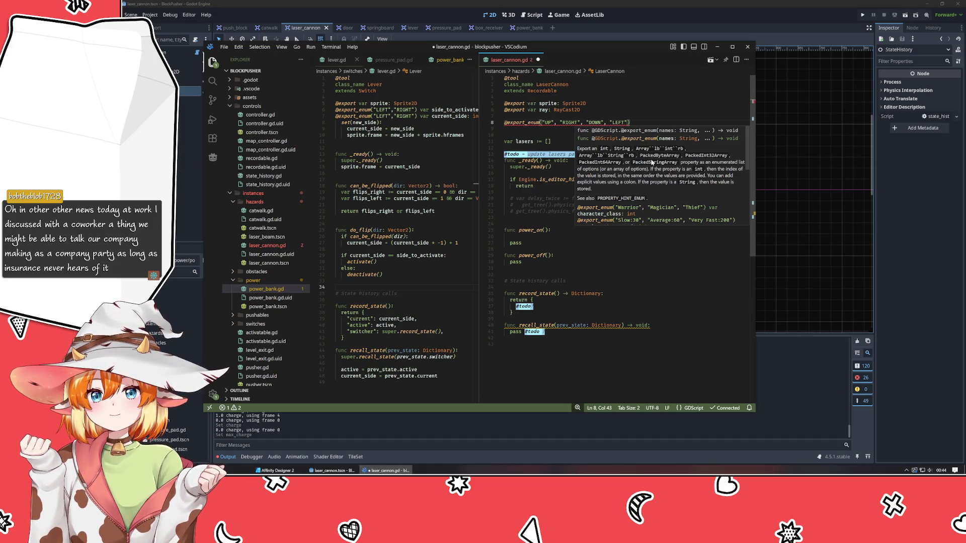
pyautogui.write(') var ')
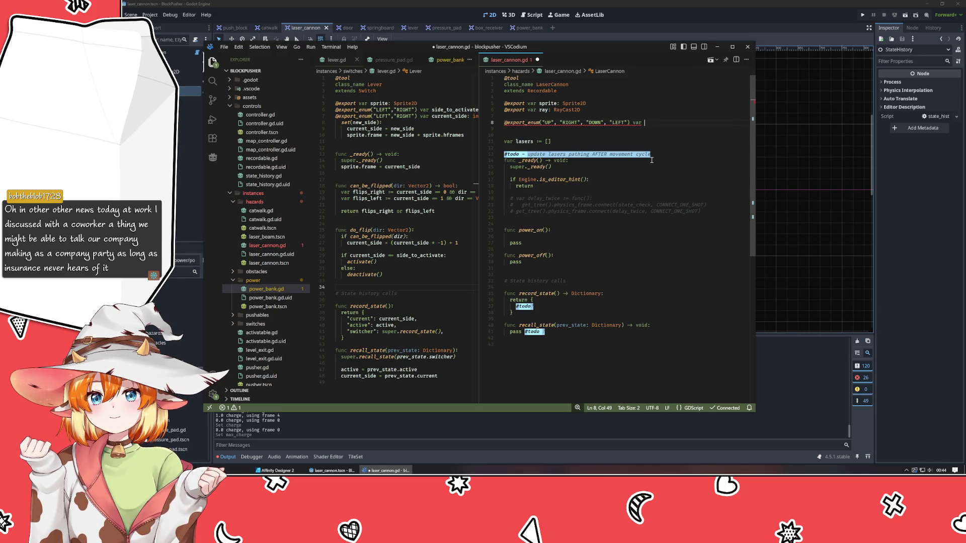
pyautogui.write('direction: ')
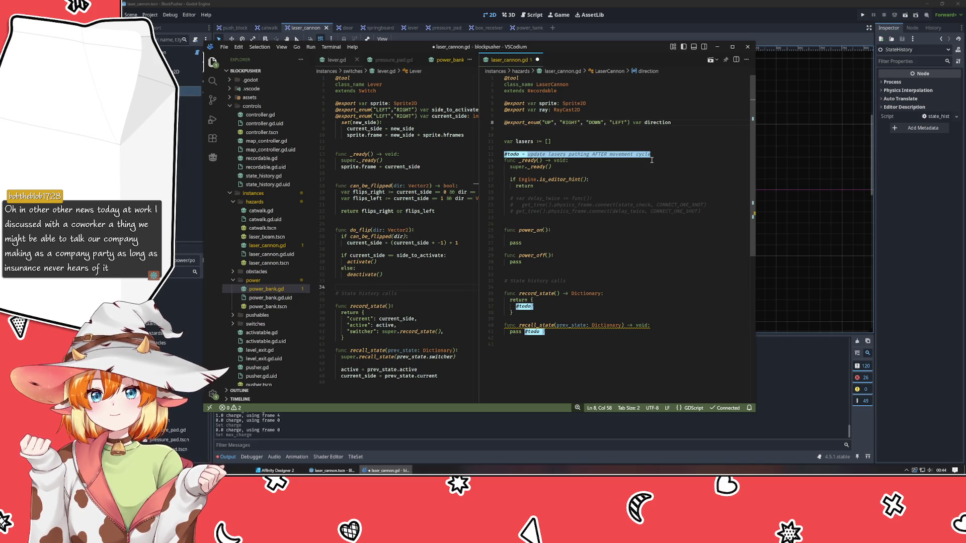
pyautogui.write('int')
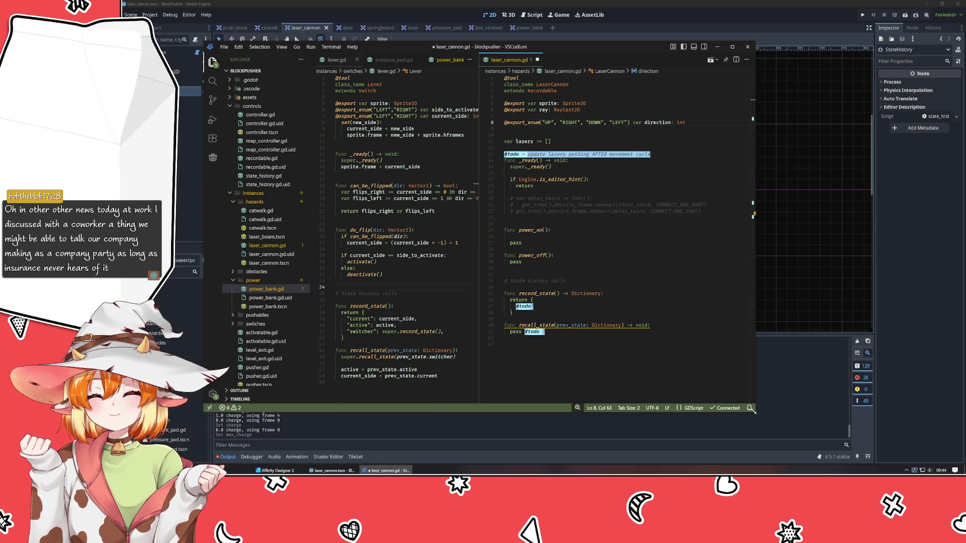
pyautogui.moveTo(751, 409); pyautogui.dragTo(835, 434)
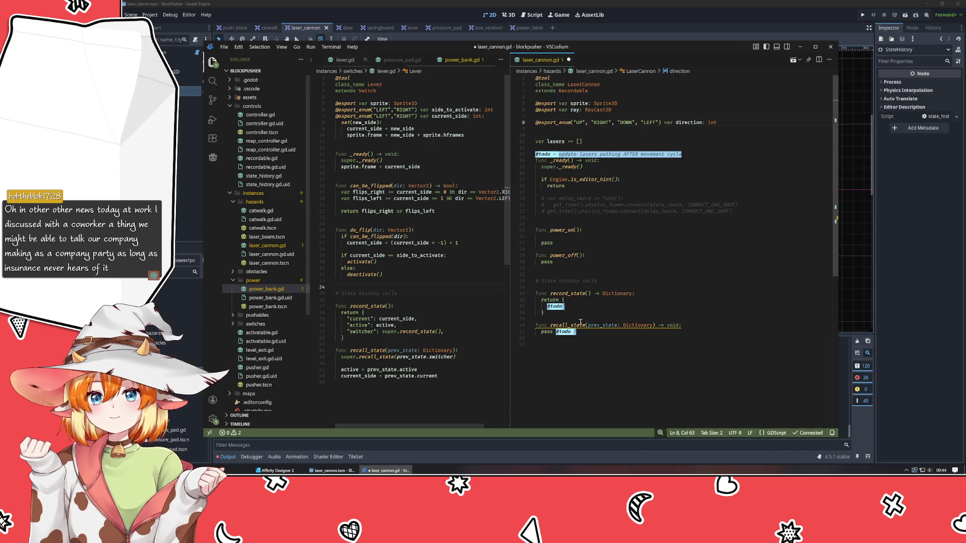
# Step: Give direction a set(new_dir): setter that assigns direction = new_dir, and save
pyautogui.moveTo(512, 239); pyautogui.dragTo(536, 236)
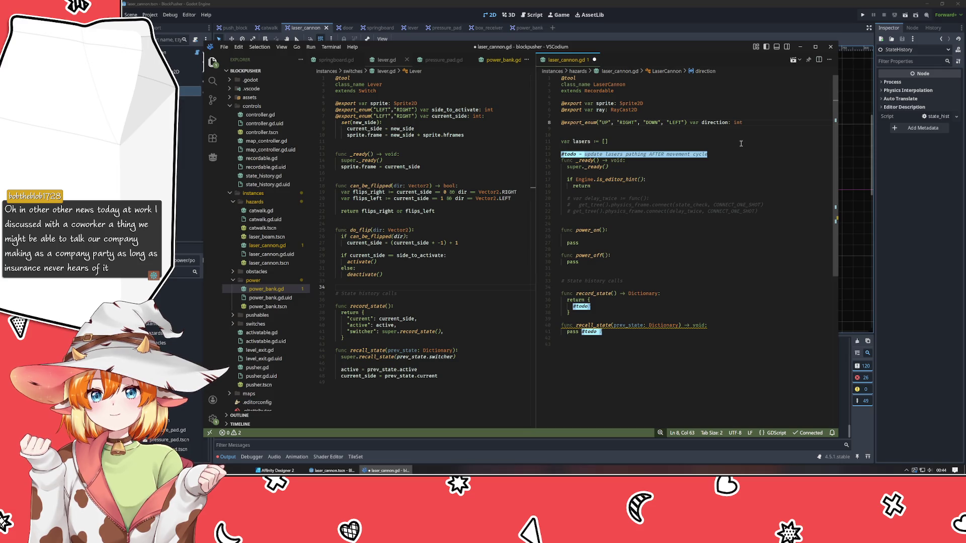
pyautogui.press('Return')
pyautogui.write('set(')
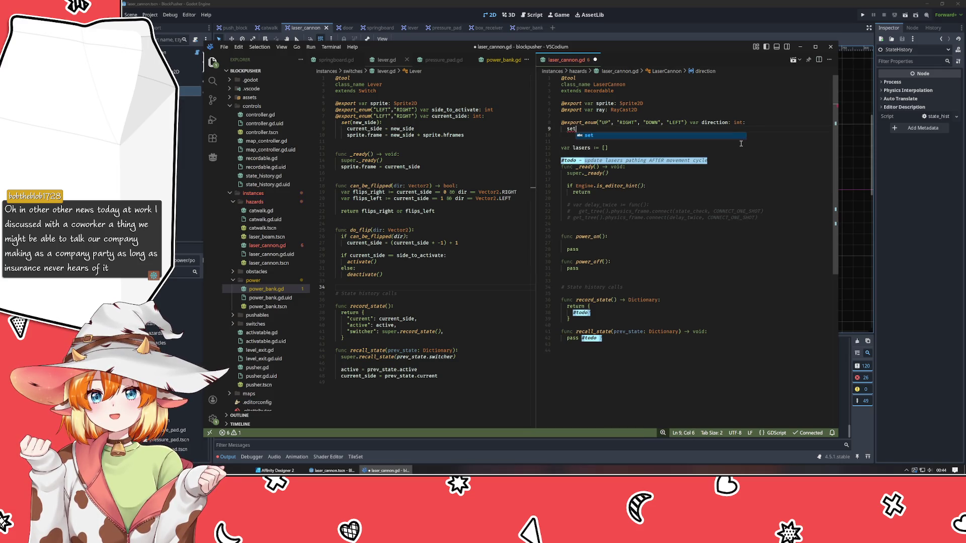
pyautogui.write('new_dir):')
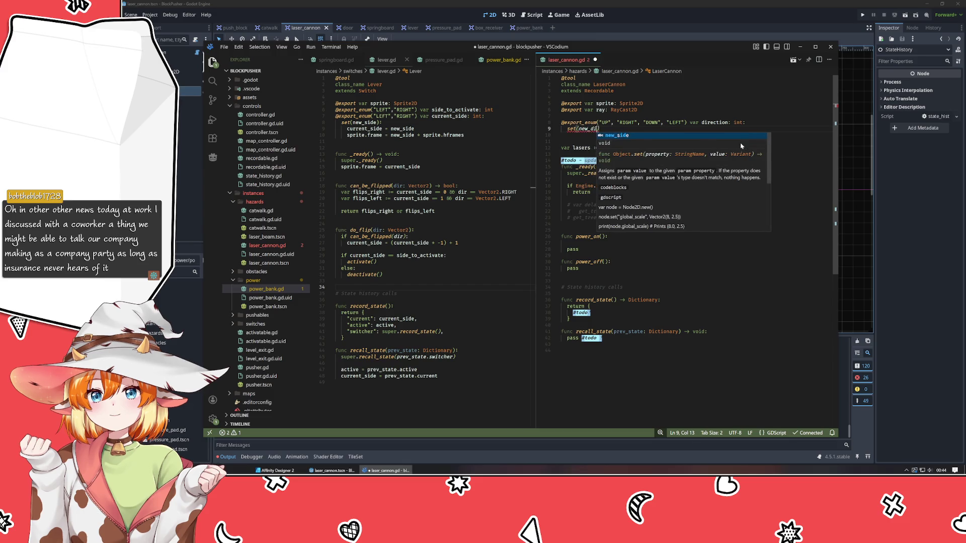
pyautogui.press('Return')
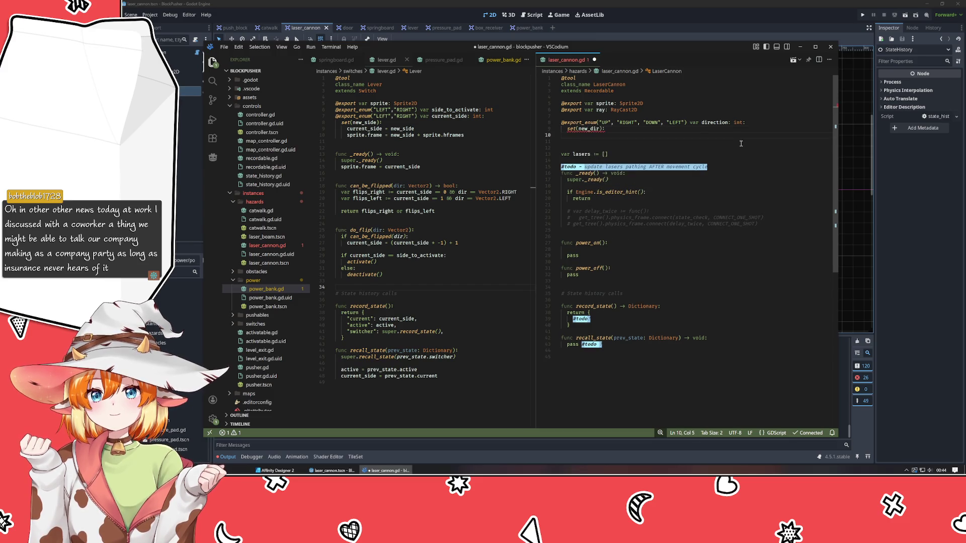
pyautogui.write('direction')
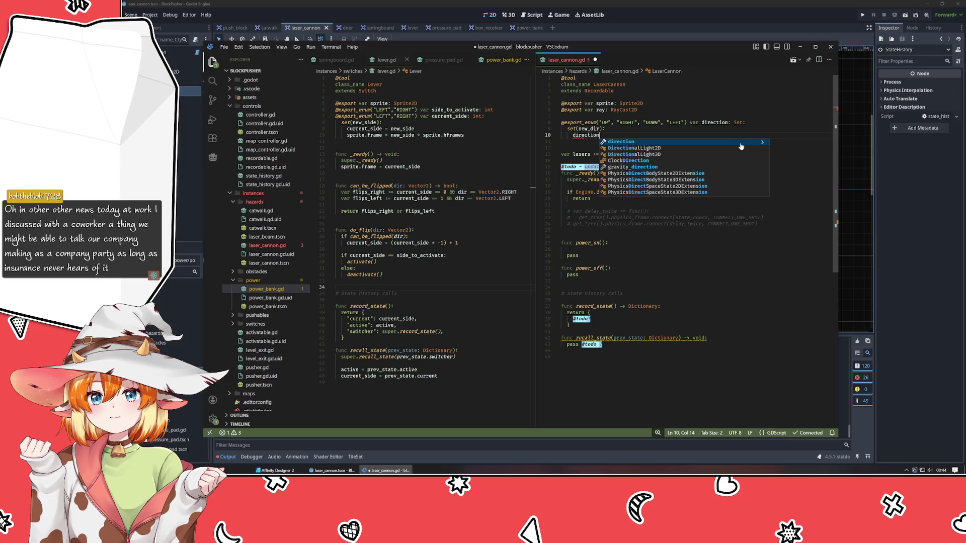
pyautogui.write(' = new_dir')
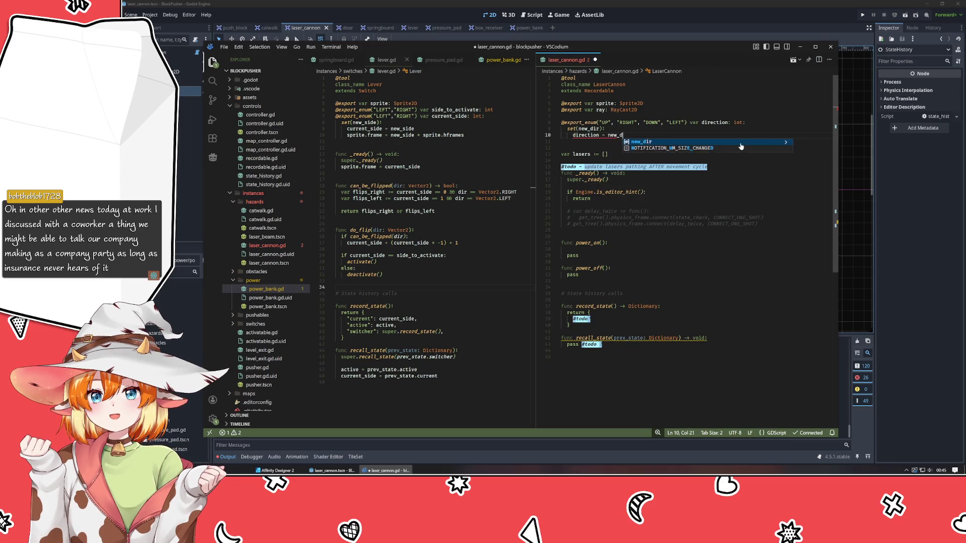
pyautogui.press('Escape')
pyautogui.hotkey('ctrl', 's')
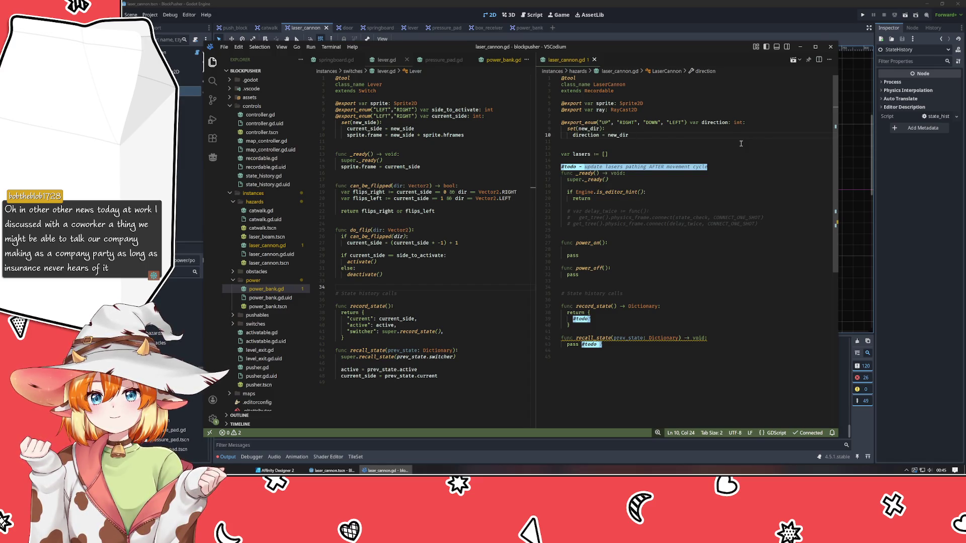
# Step: Add sprite.frame = new_dir * sprite.hframes to the direction setter
pyautogui.press('Return')
pyautogui.write('sprite.')
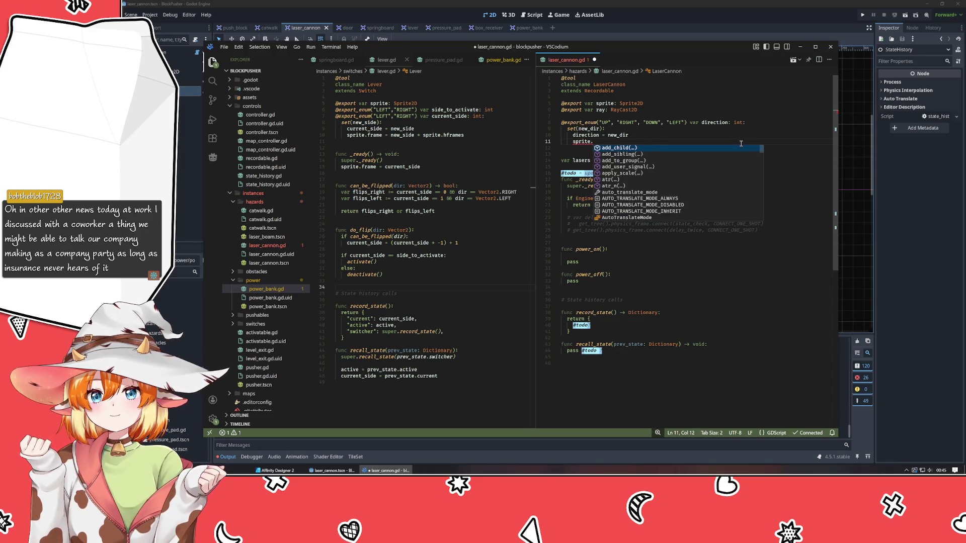
pyautogui.write('frame')
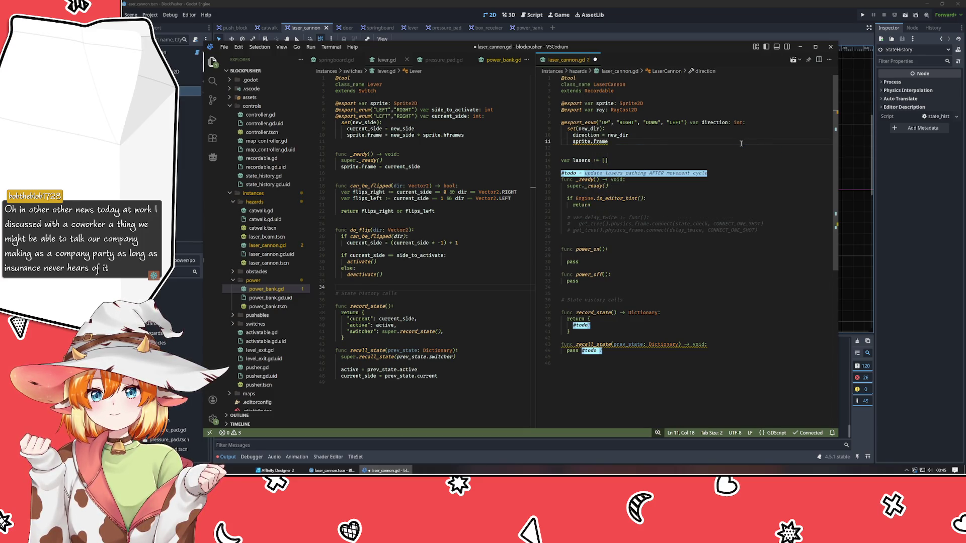
pyautogui.write('= new)')
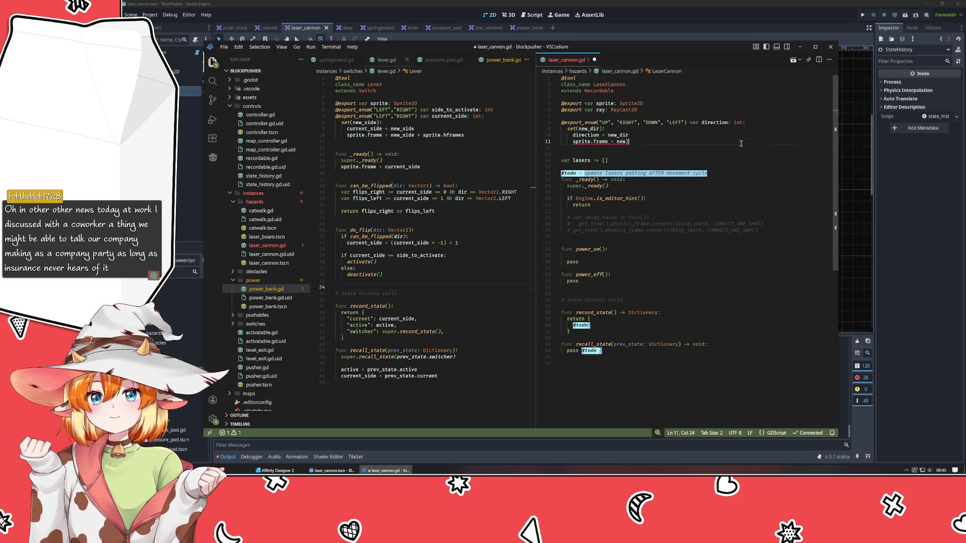
pyautogui.write('_dir')
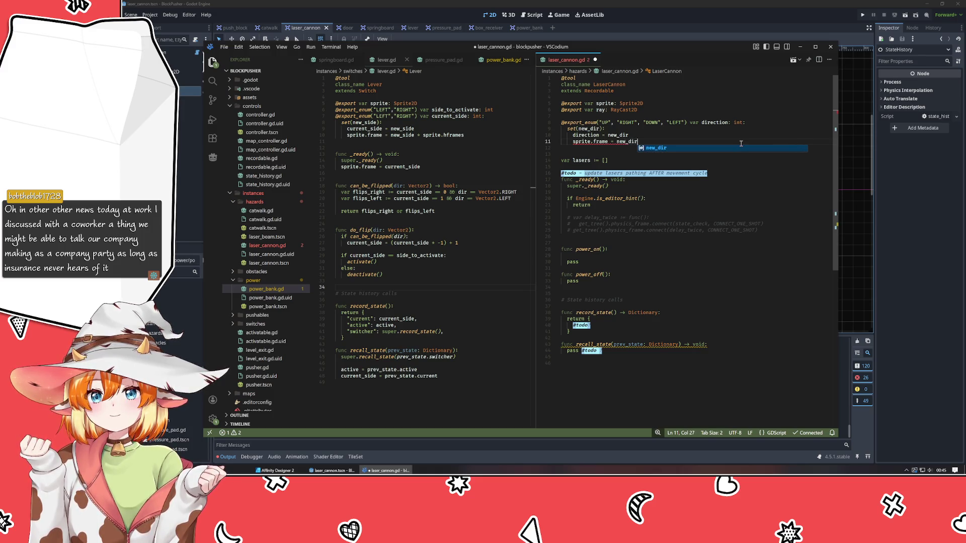
pyautogui.write(' * sprite.h')
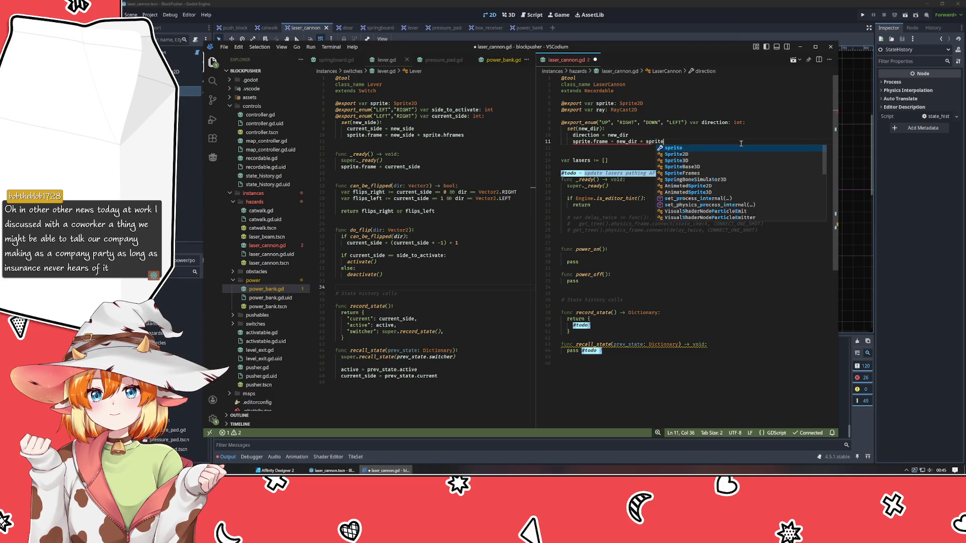
pyautogui.write('frames')
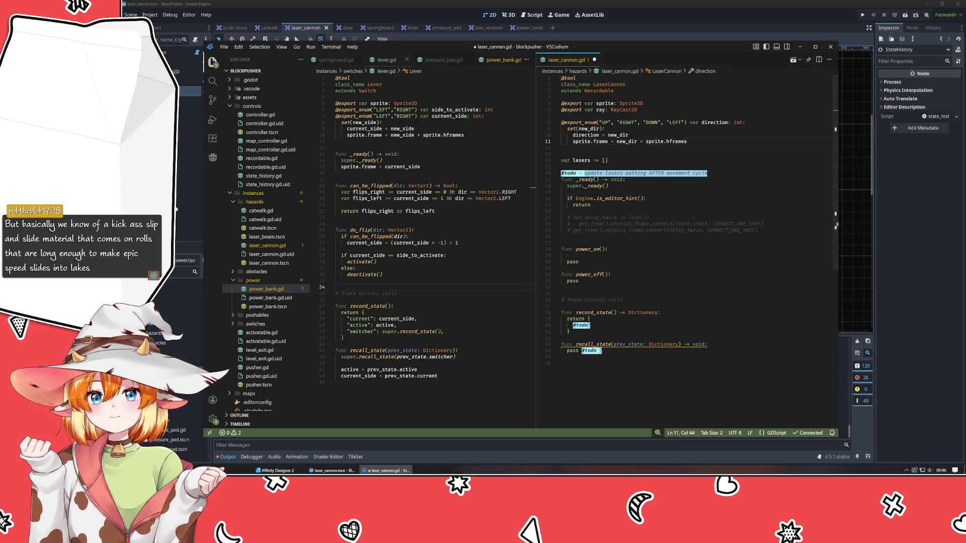
pyautogui.click(176, 209)
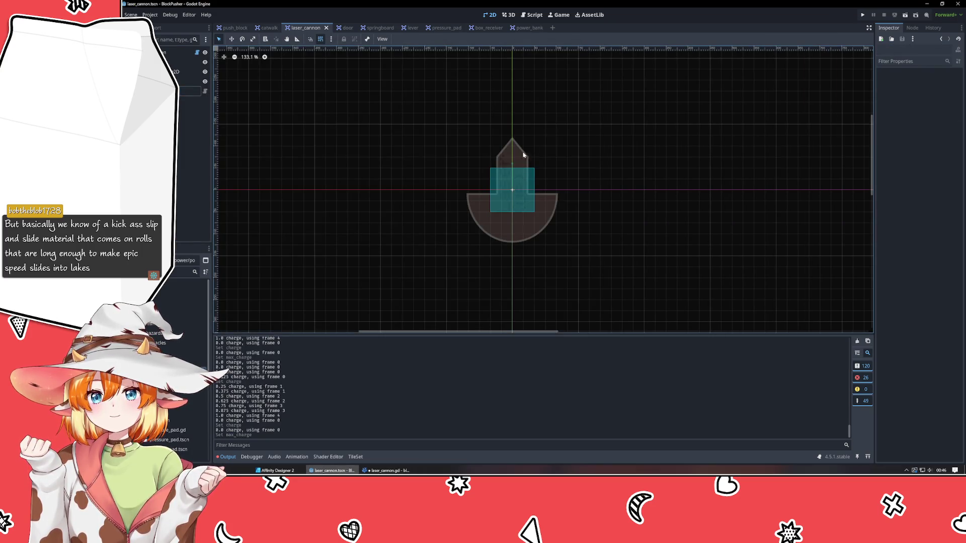
# Step: Check the RayCast2D's target position (0, -64) in Godot, then return to laser_cannon.gd
pyautogui.click(190, 81)
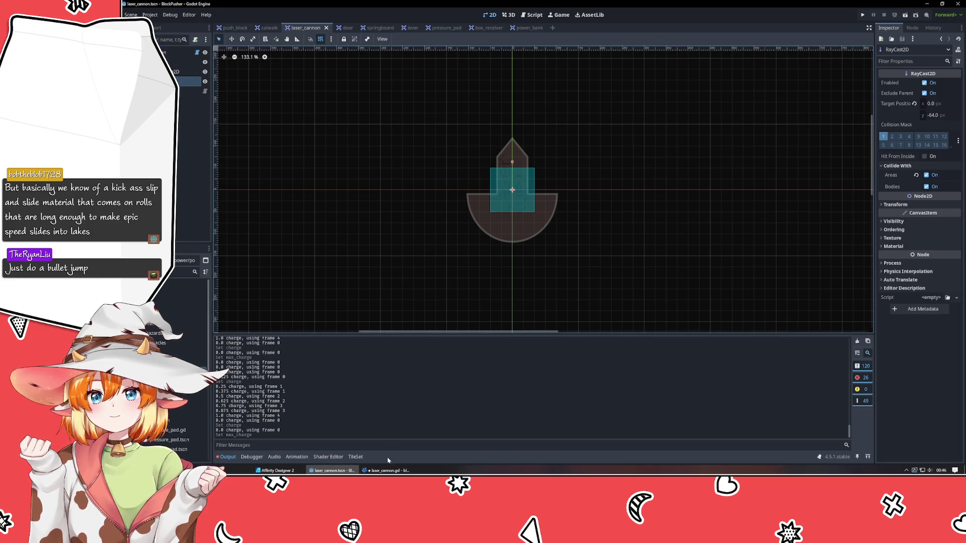
pyautogui.moveTo(386, 470)
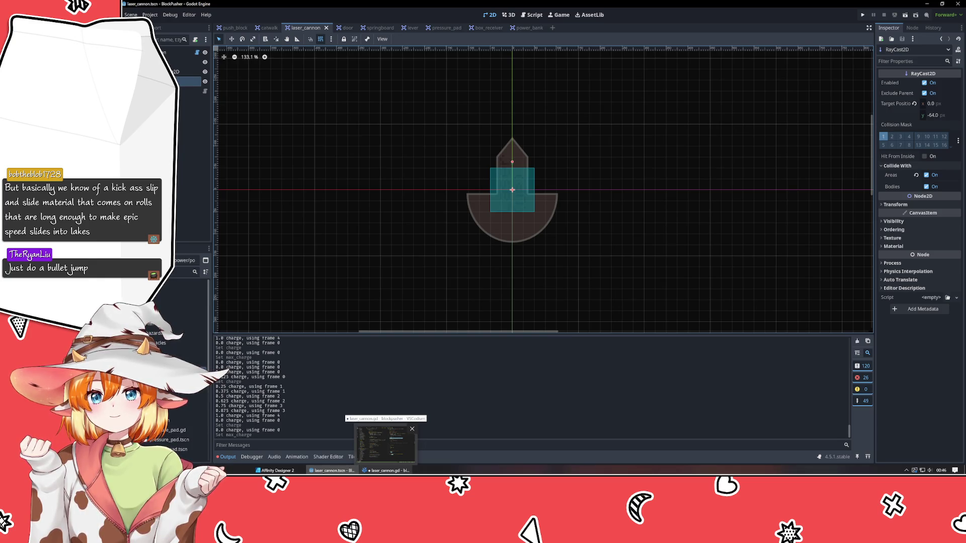
pyautogui.click(385, 471)
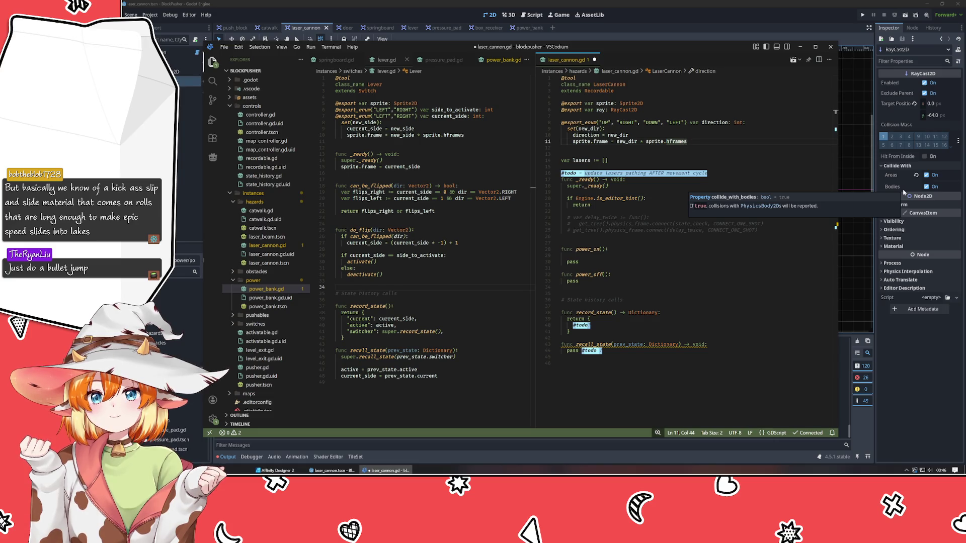
pyautogui.click(662, 214)
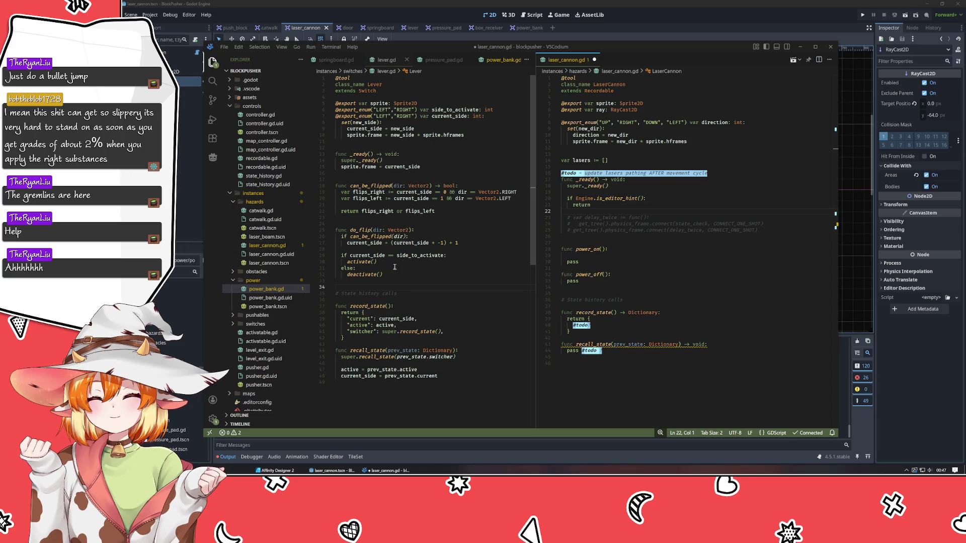
# Step: Insert a new indented line after sprite.frame = new_dir * sprite.hframes on line 11
pyautogui.click(627, 243)
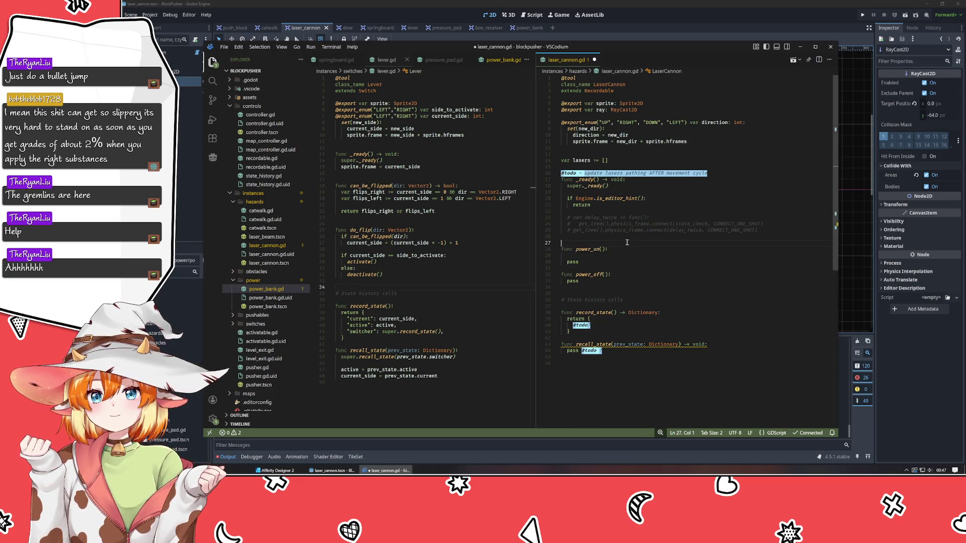
pyautogui.click(629, 205)
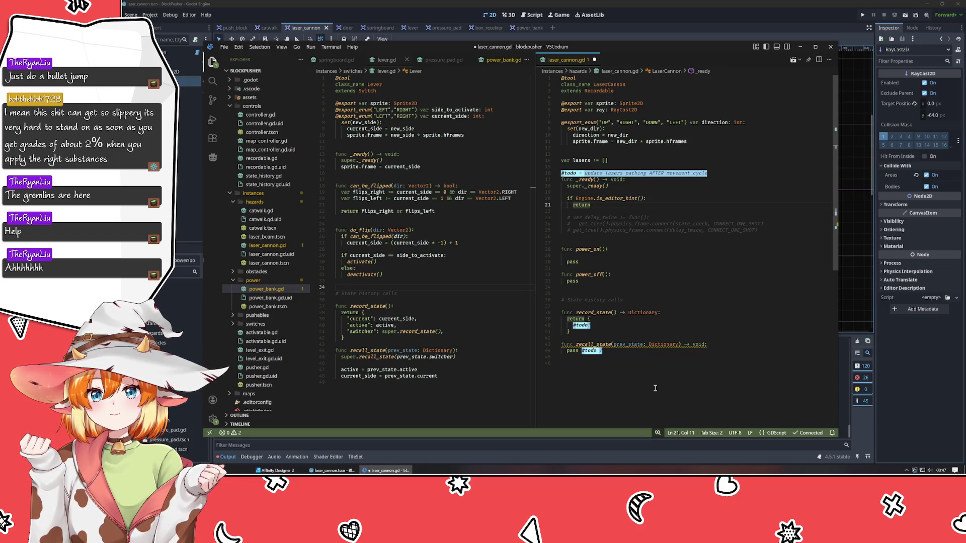
pyautogui.click(627, 340)
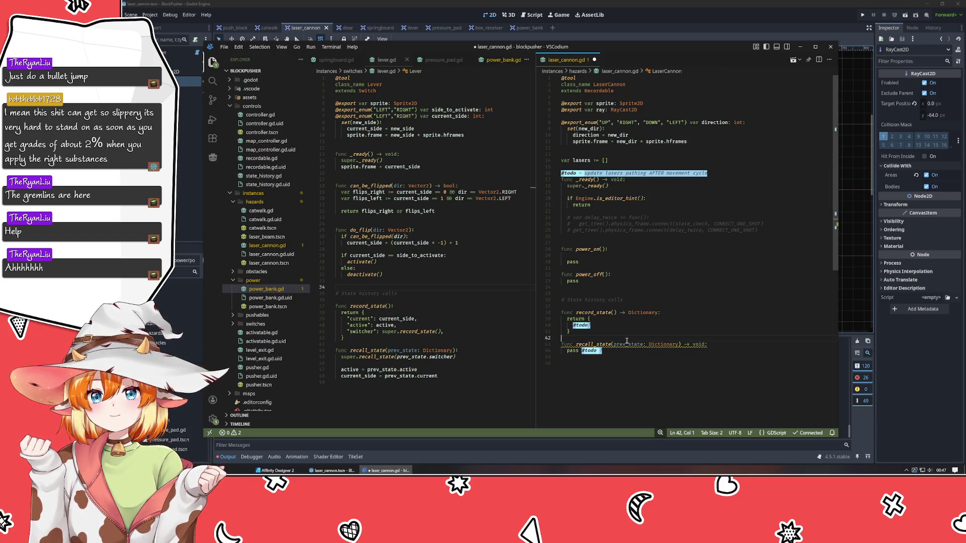
pyautogui.click(631, 293)
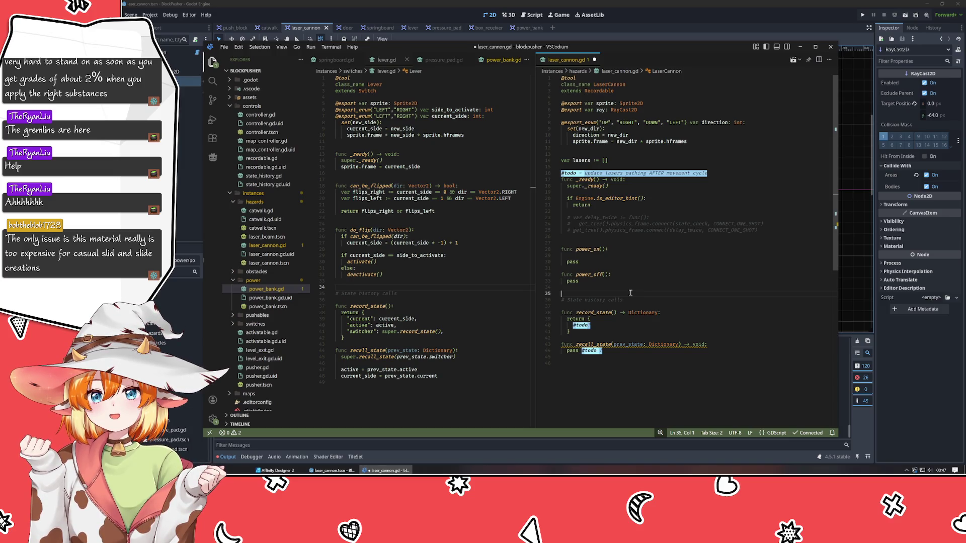
pyautogui.click(666, 212)
pyautogui.click(635, 240)
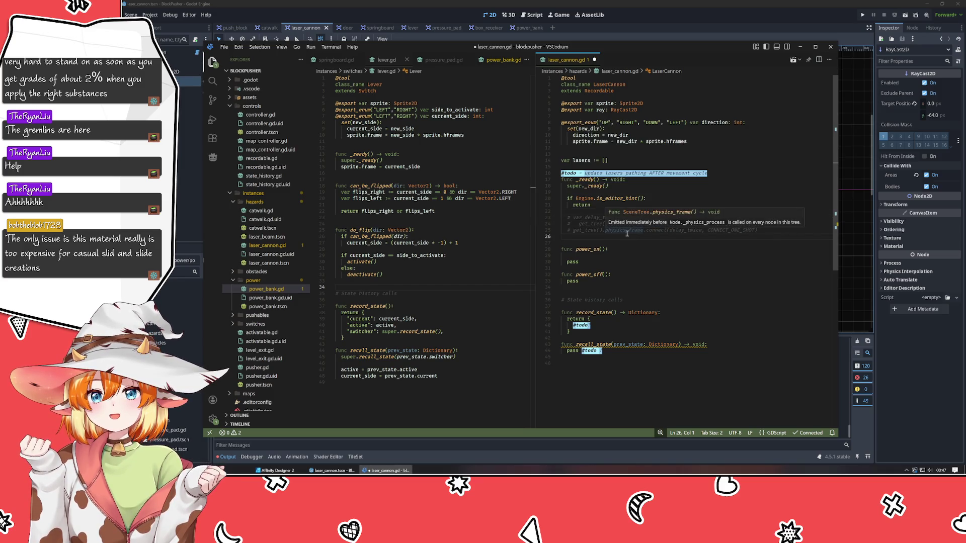
pyautogui.click(698, 142)
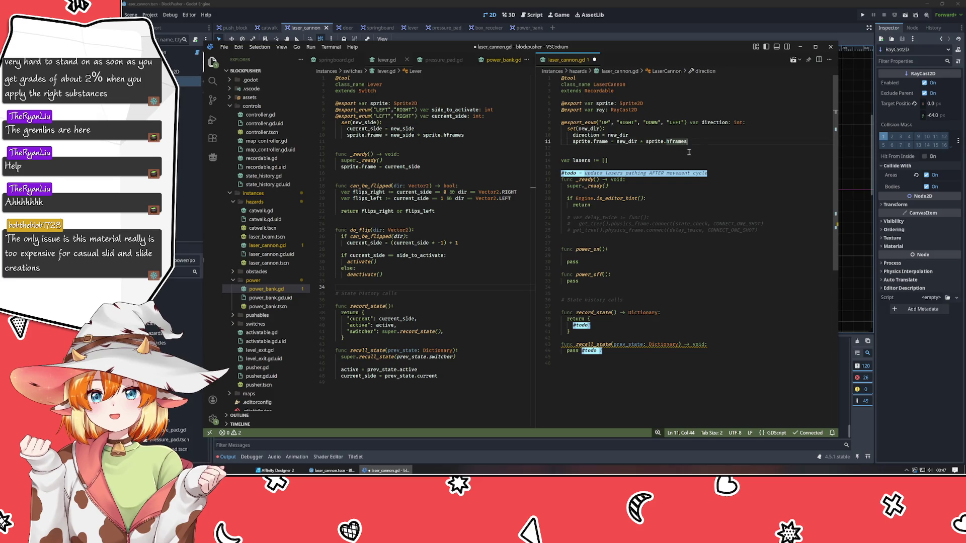
pyautogui.press('Return')
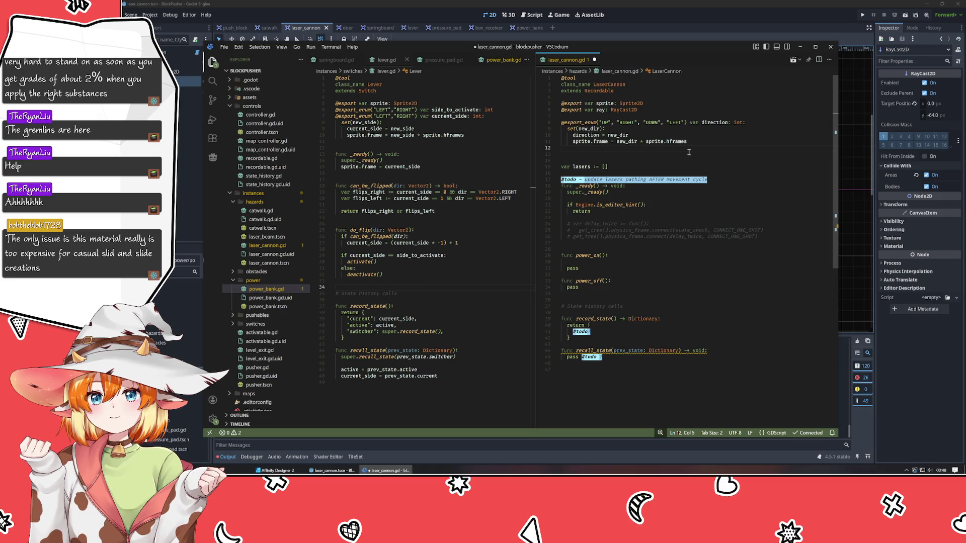
# Step: Add a rotation_degrees line scaled by new_dir to the direction setter and save
pyautogui.write('rotat')
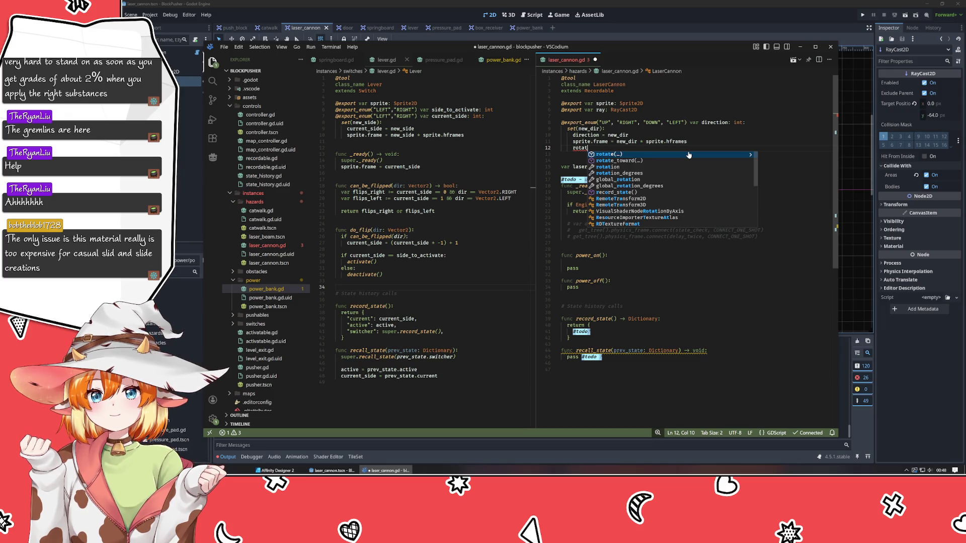
pyautogui.write('ion')
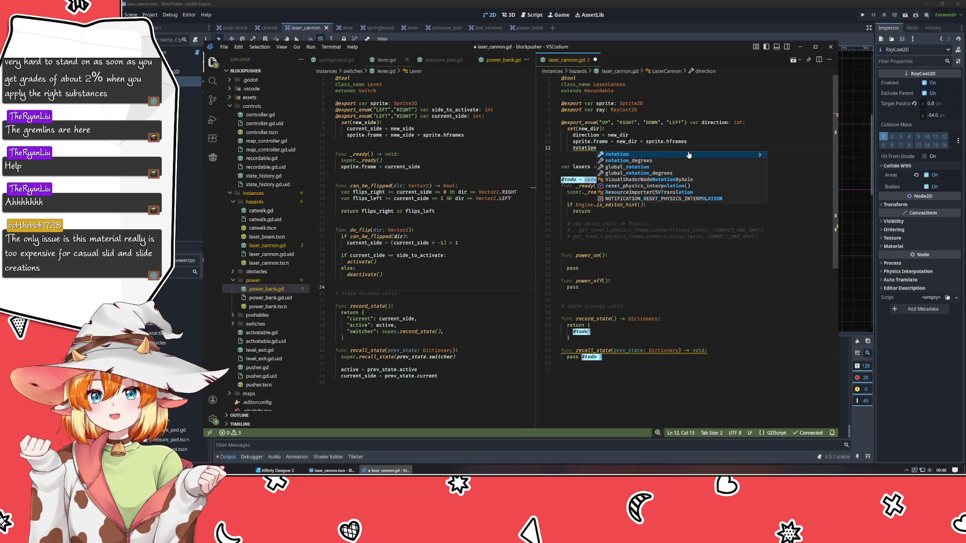
pyautogui.press('Down')
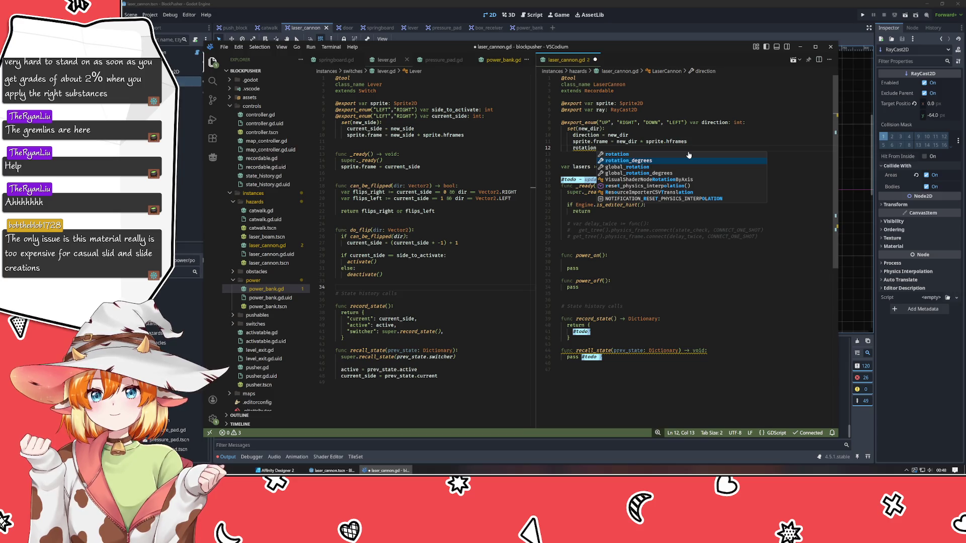
pyautogui.press('Return')
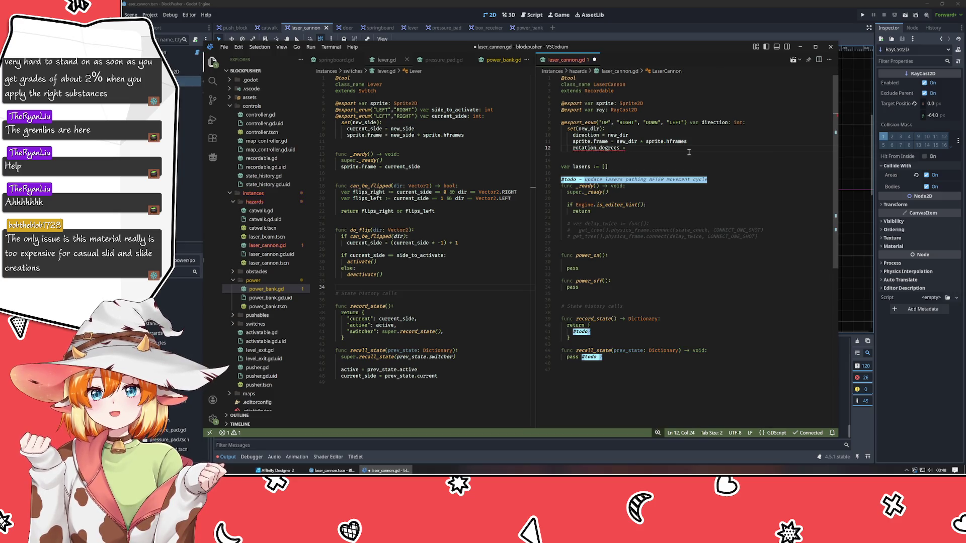
pyautogui.write('* new_dir')
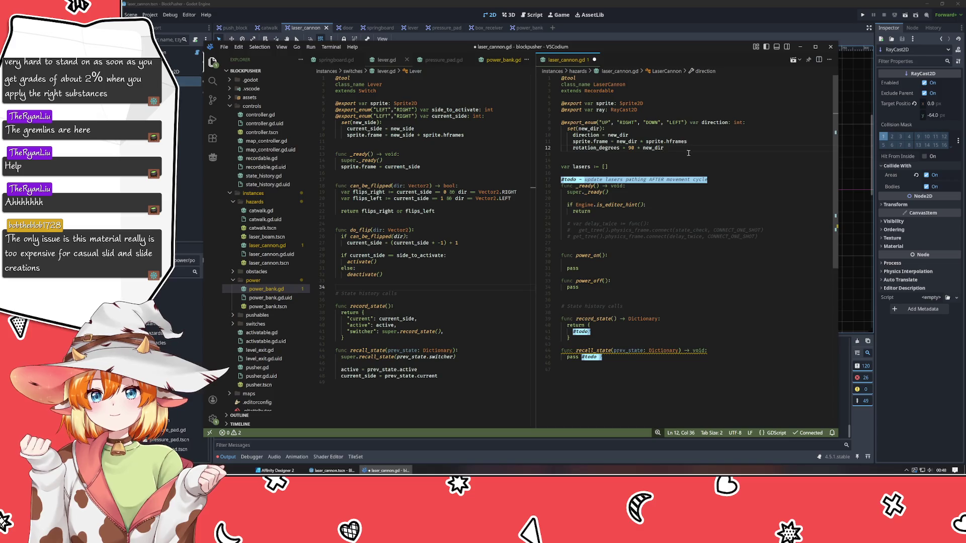
pyautogui.hotkey('ctrl', 's')
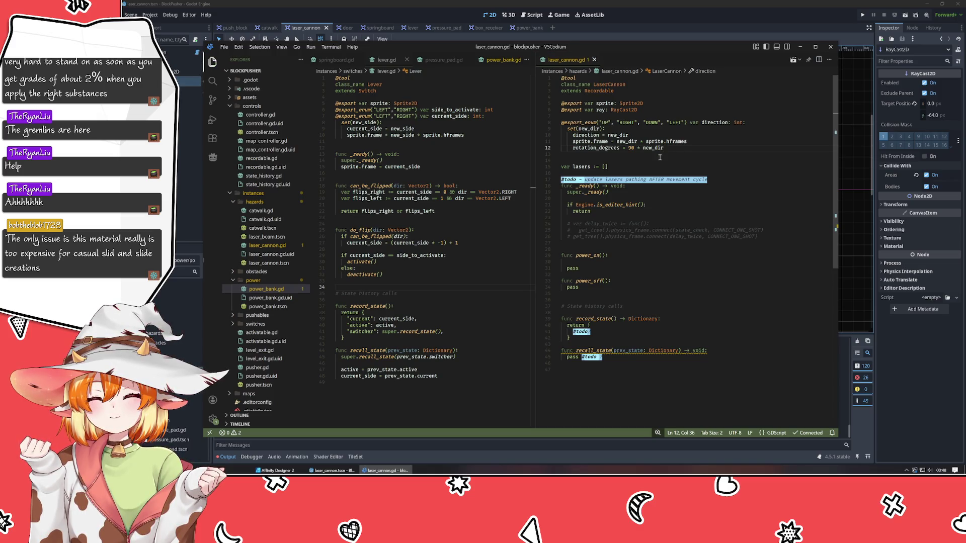
# Step: Change the line to ray.rotation_degrees so the ray rotates, save, and return to Godot
pyautogui.press('Home')
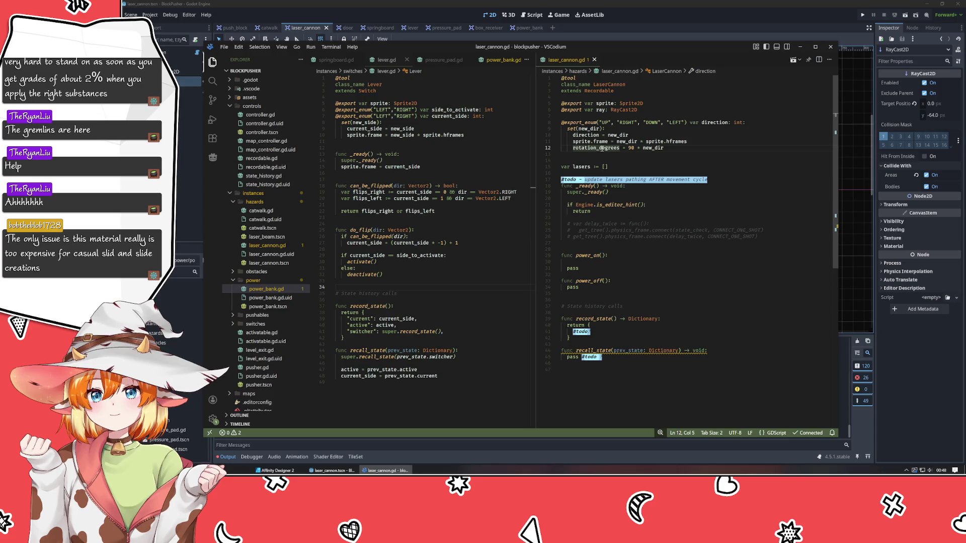
pyautogui.write('ray.')
pyautogui.press('Right')
pyautogui.press('Right')
pyautogui.press('Right')
pyautogui.press('Right')
pyautogui.press('Right')
pyautogui.press('Right')
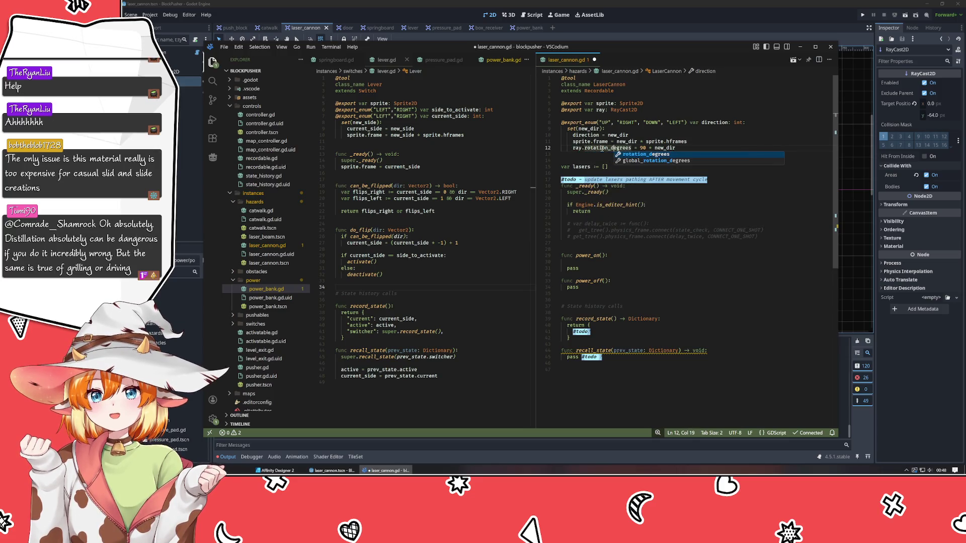
pyautogui.press('End')
pyautogui.hotkey('ctrl', 's')
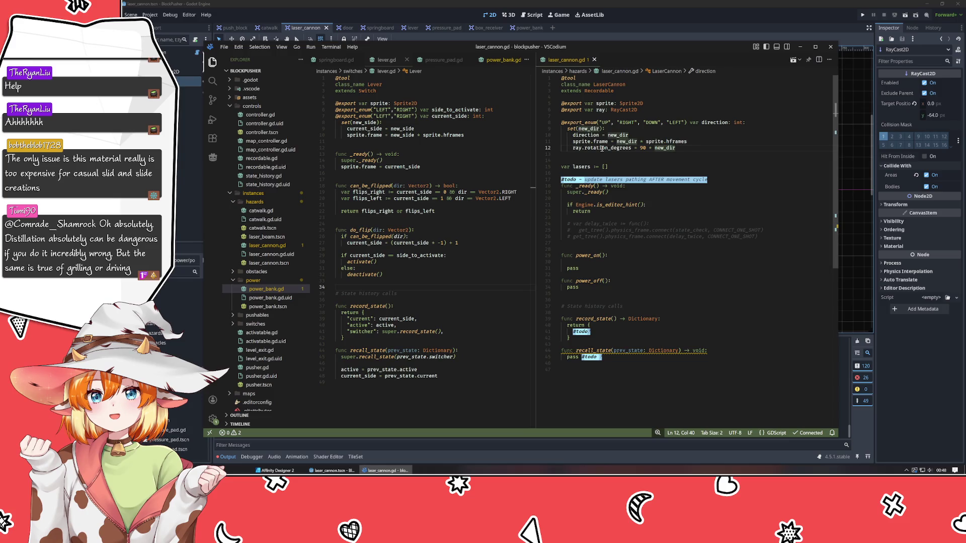
pyautogui.press('Down')
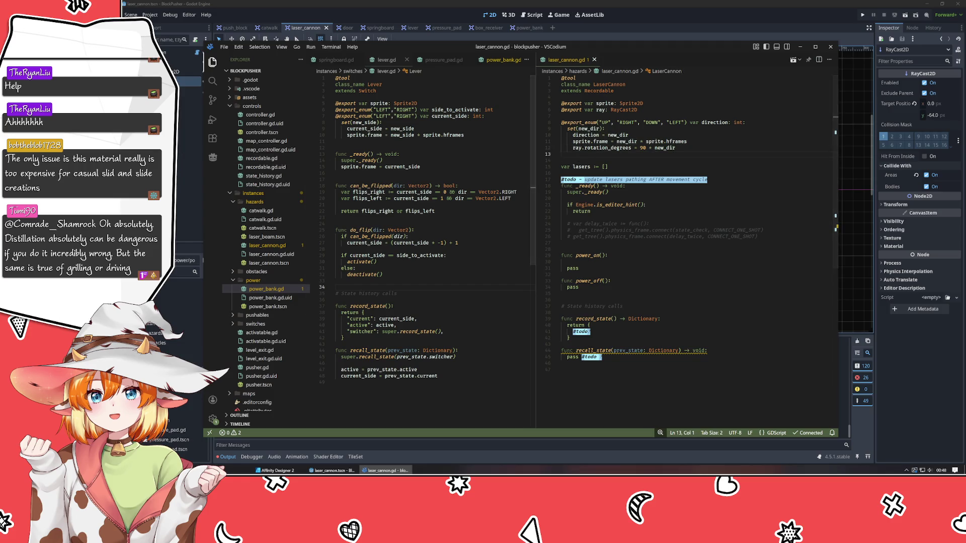
pyautogui.hotkey('alt', 'Tab')
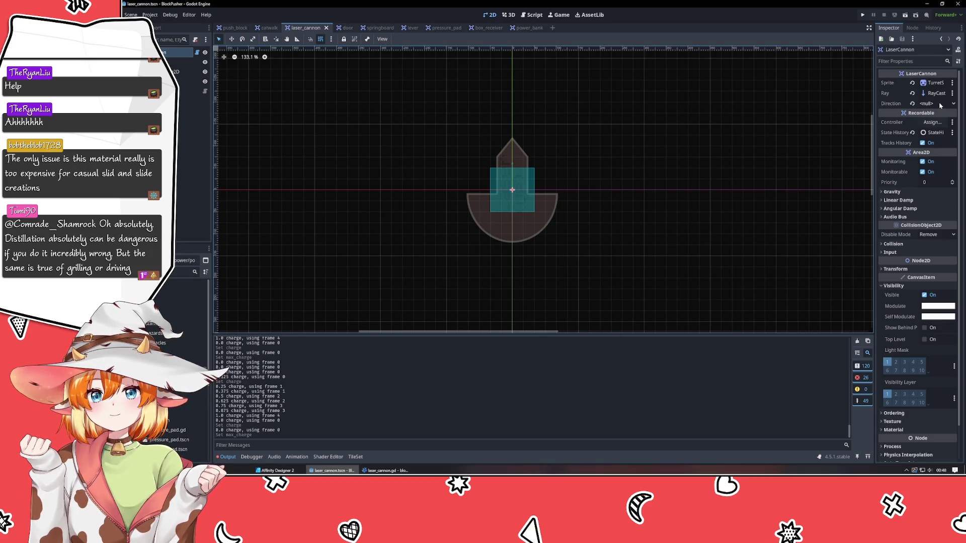
pyautogui.click(939, 105)
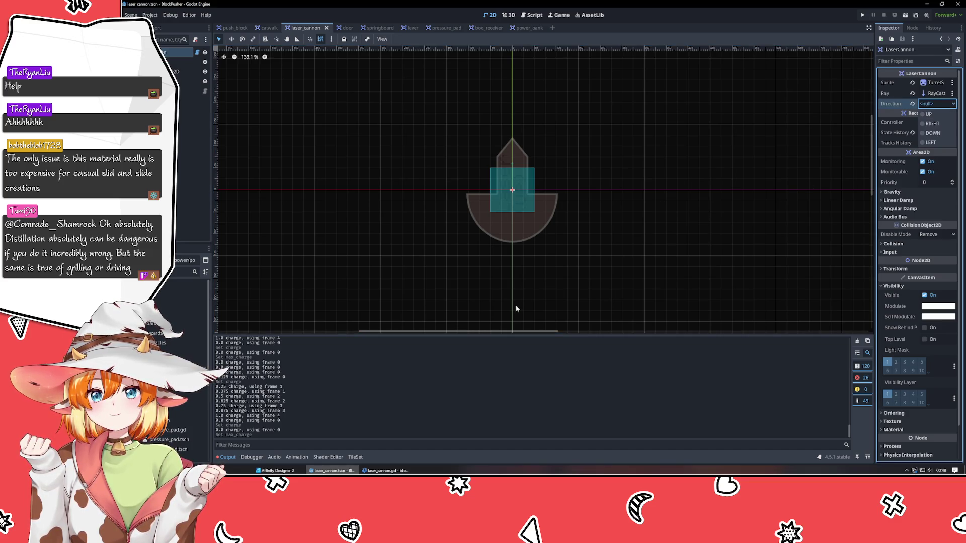
pyautogui.click(395, 470)
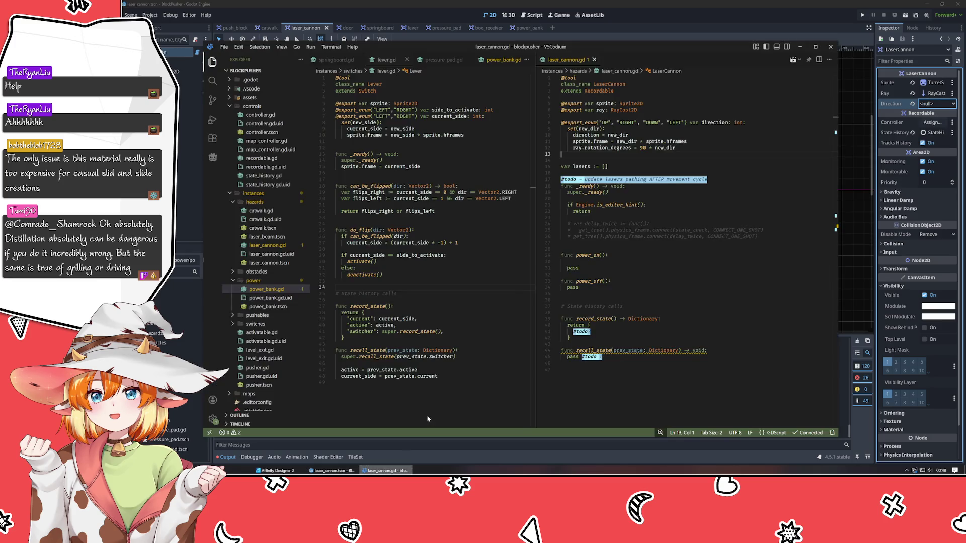
pyautogui.click(744, 122)
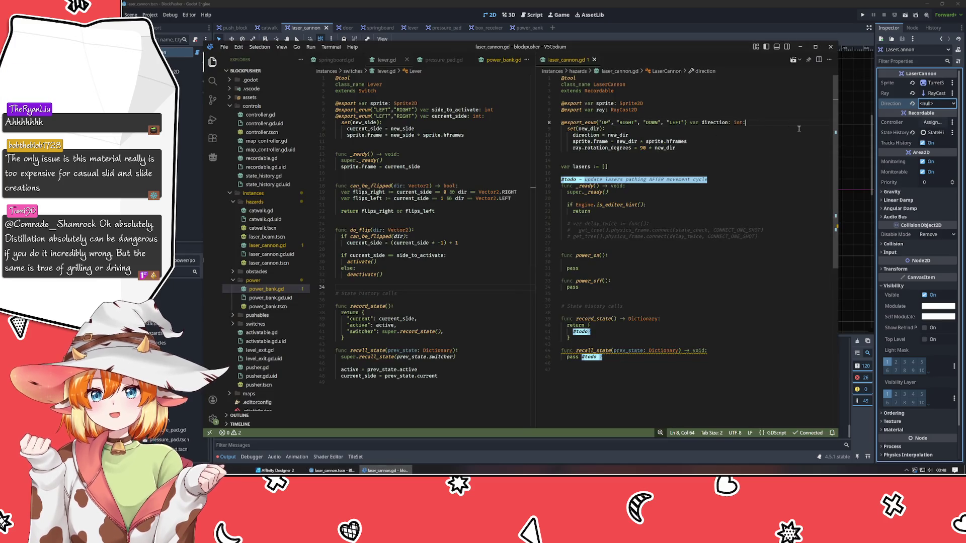
pyautogui.press('BackSpace')
pyautogui.write('= ')
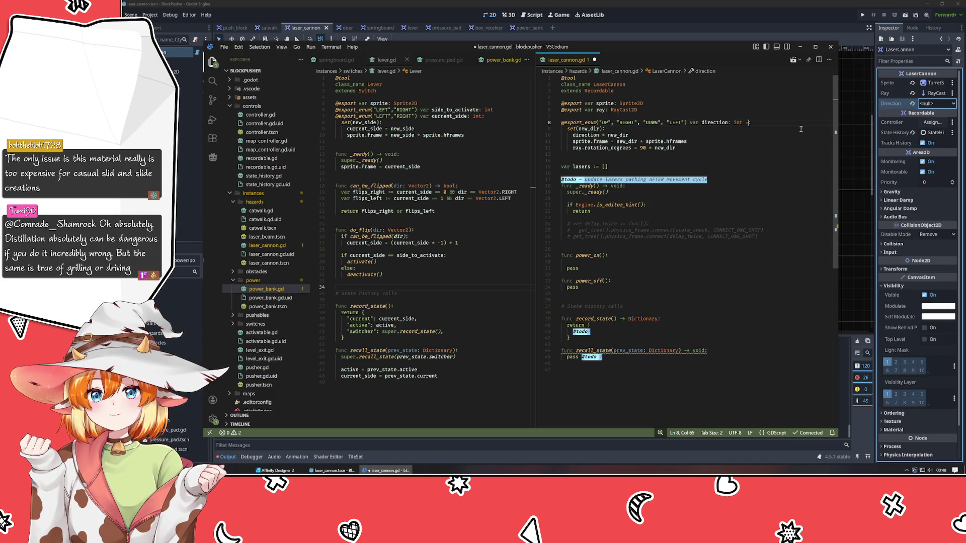
pyautogui.write('1')
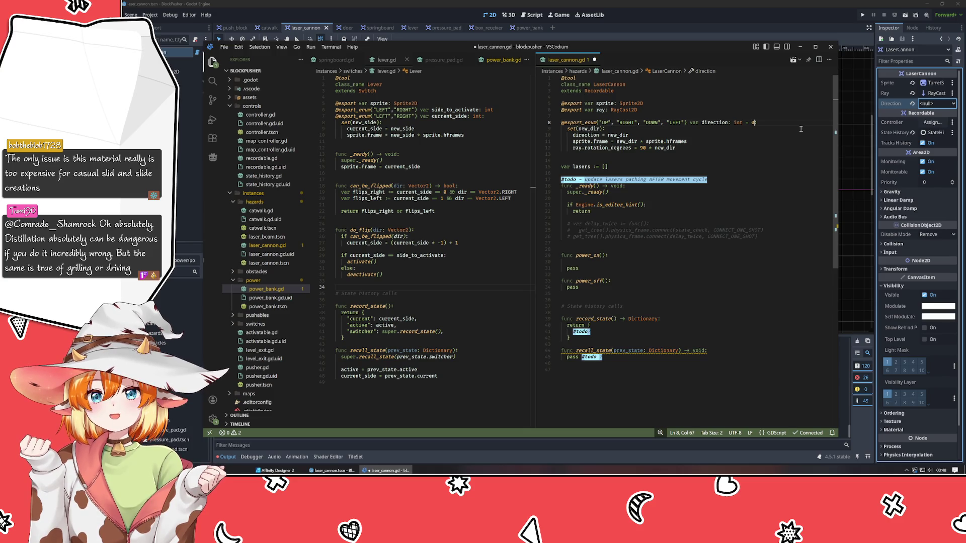
pyautogui.hotkey('ctrl', 's')
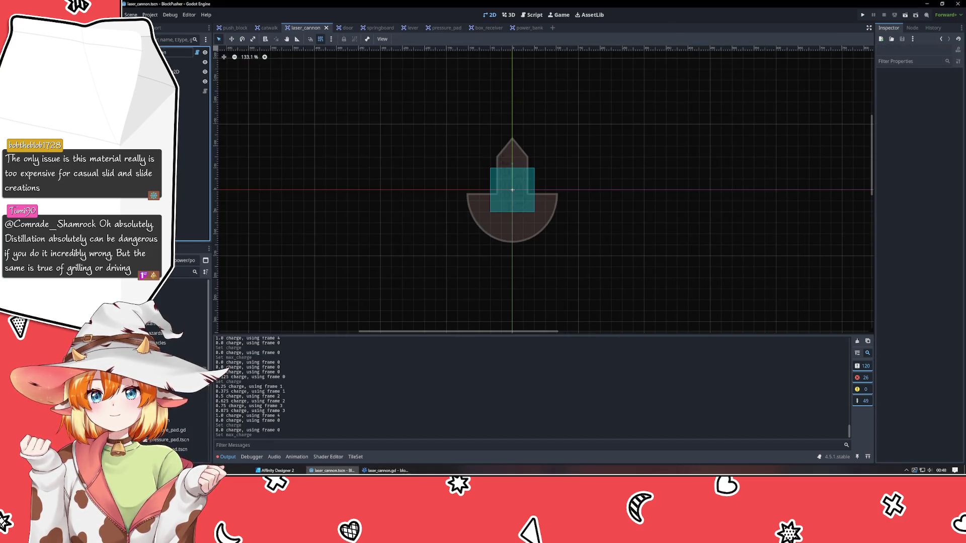
pyautogui.hotkey('alt', 'Tab')
pyautogui.click(367, 106)
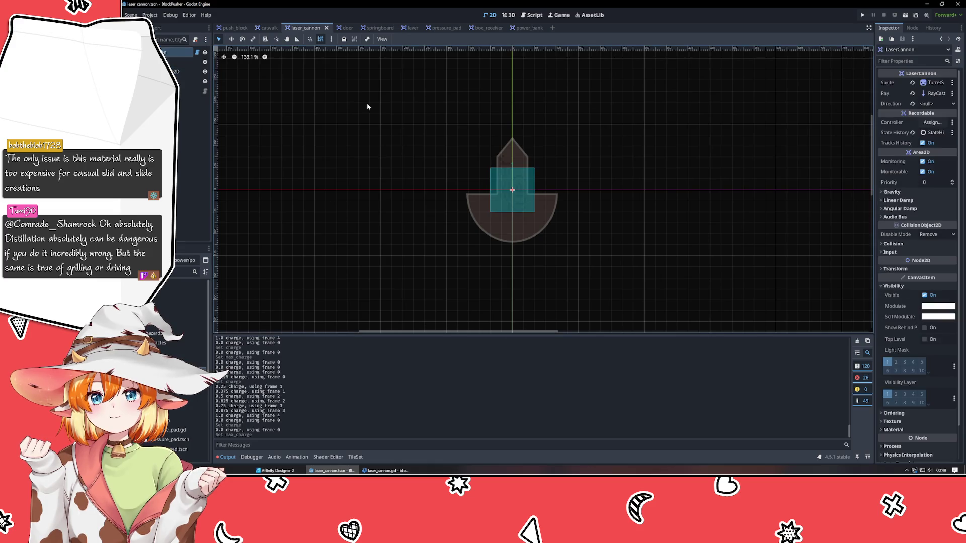
# Step: Cycle the LaserCannon's Direction through UP, RIGHT, DOWN and LEFT, exposing a downward sprite for LEFT
pyautogui.click(936, 103)
pyautogui.click(931, 125)
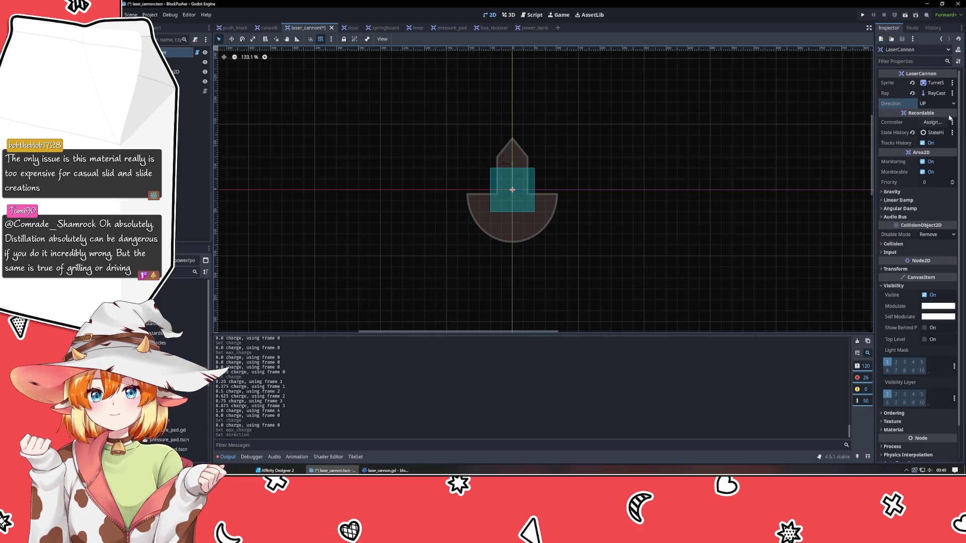
pyautogui.click(936, 103)
pyautogui.click(930, 128)
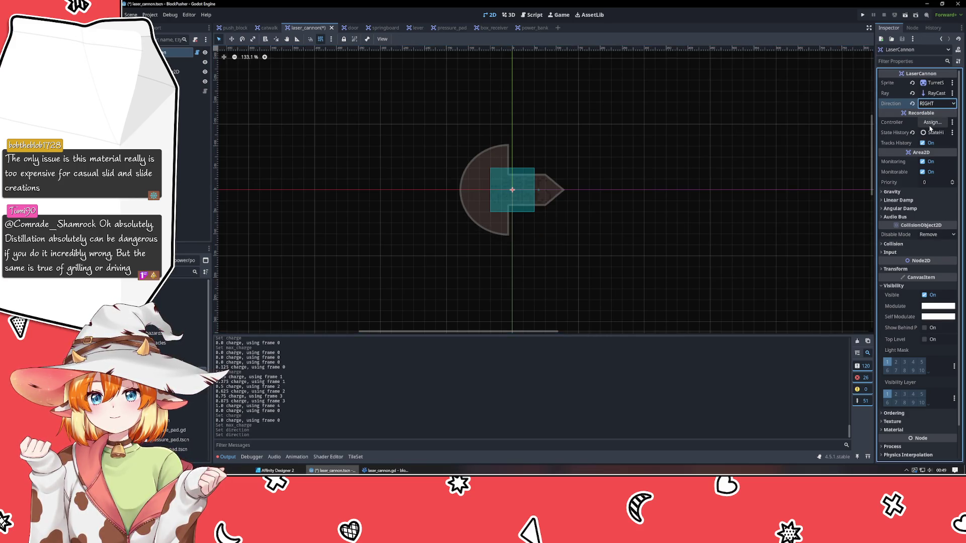
pyautogui.scroll(5, 533, 182)
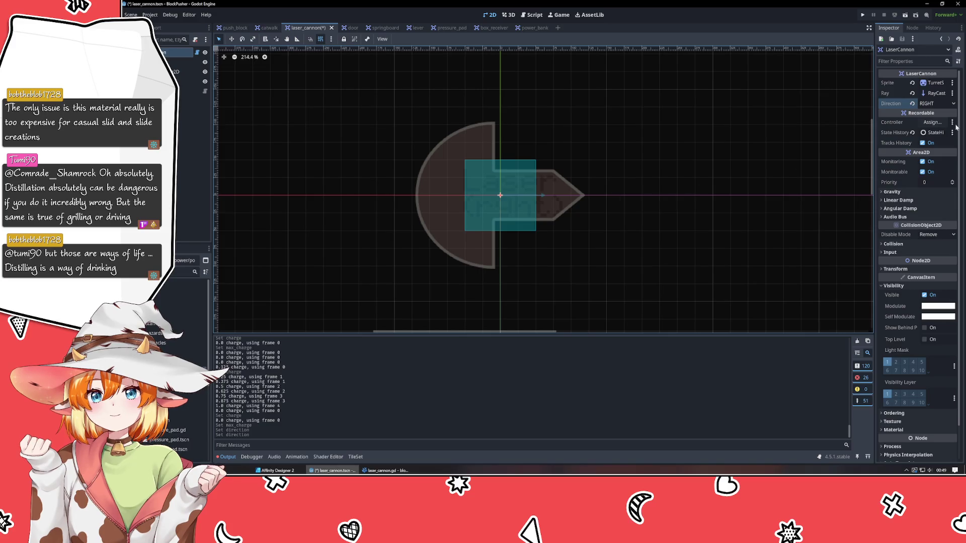
pyautogui.click(935, 103)
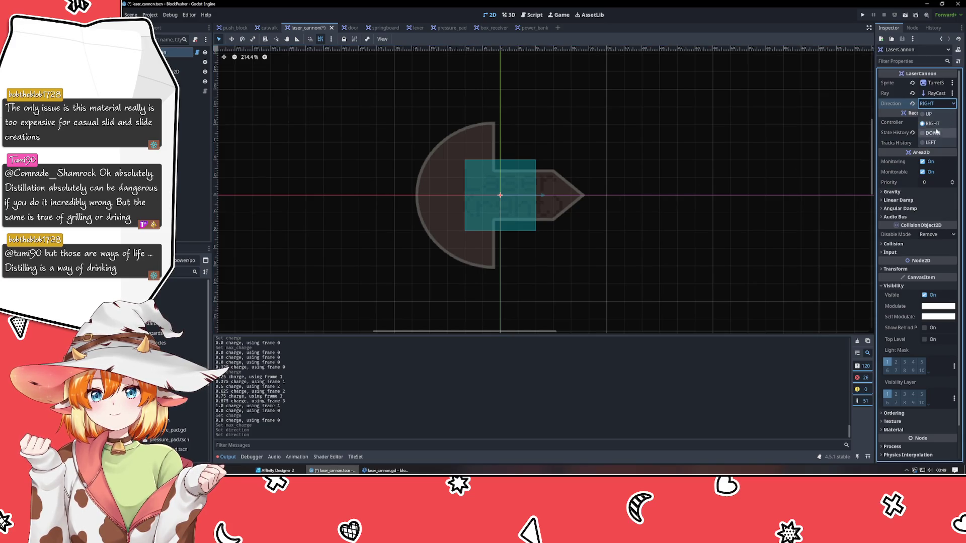
pyautogui.click(935, 134)
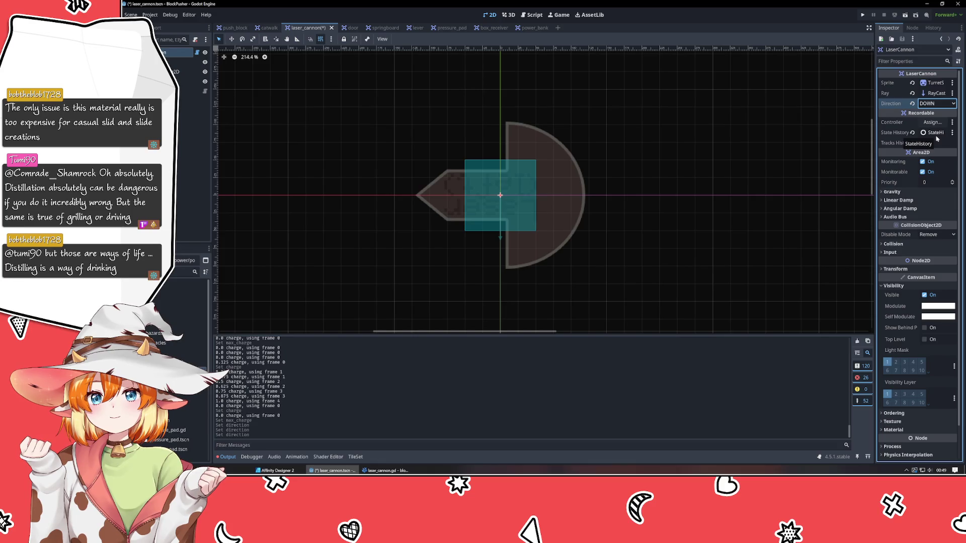
pyautogui.click(936, 103)
pyautogui.click(932, 144)
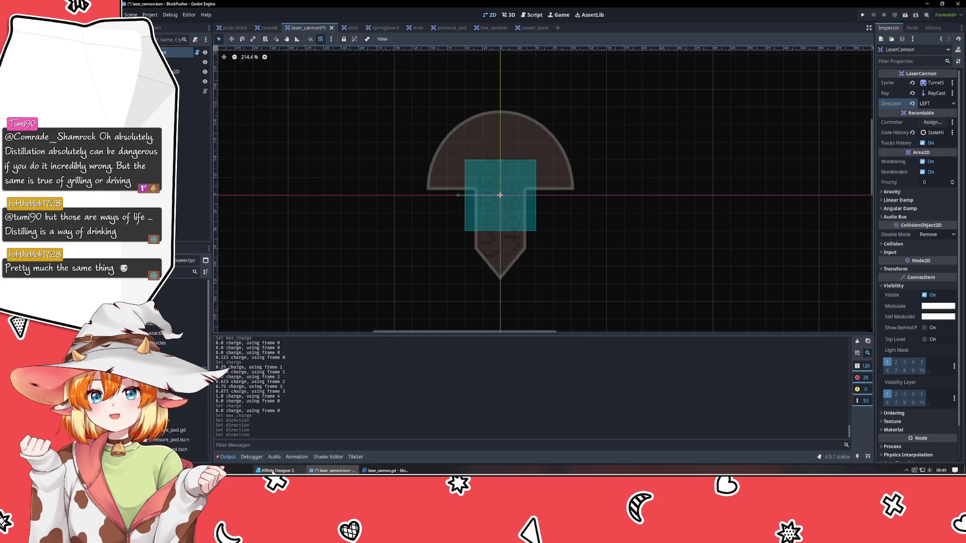
pyautogui.click(275, 471)
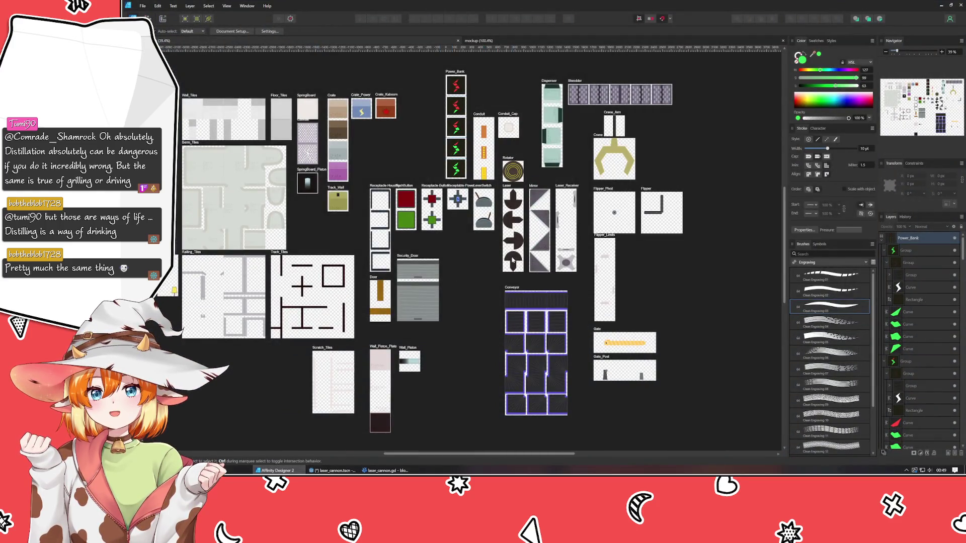
# Step: Swap the down- and left-pointing laser sprites in the Laser column and save the mockup
pyautogui.scroll(5, 513, 260)
pyautogui.click(517, 251)
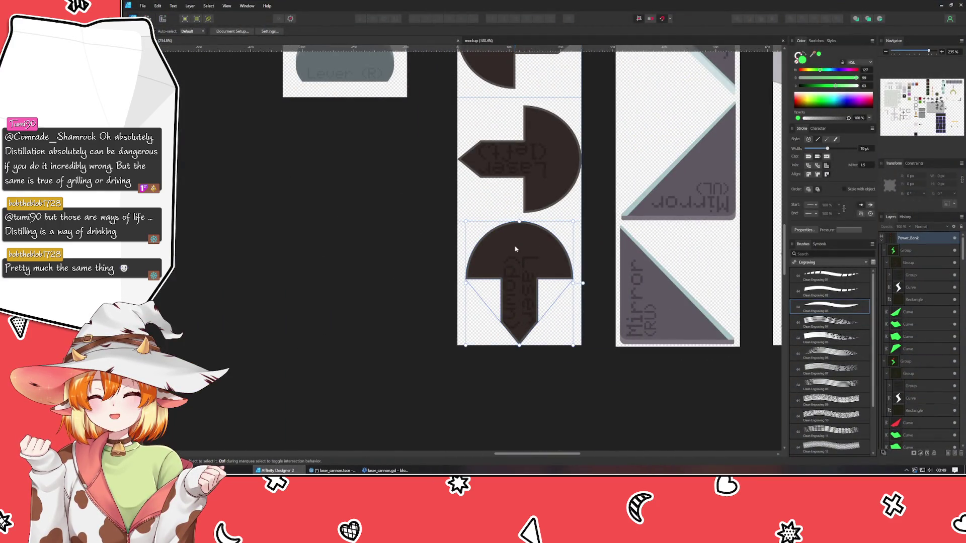
pyautogui.click(537, 153)
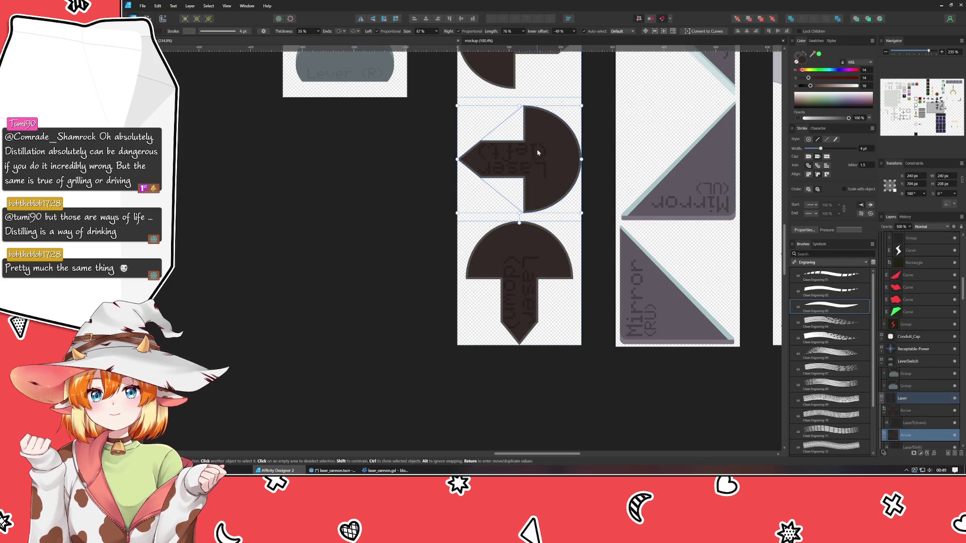
pyautogui.click(515, 264)
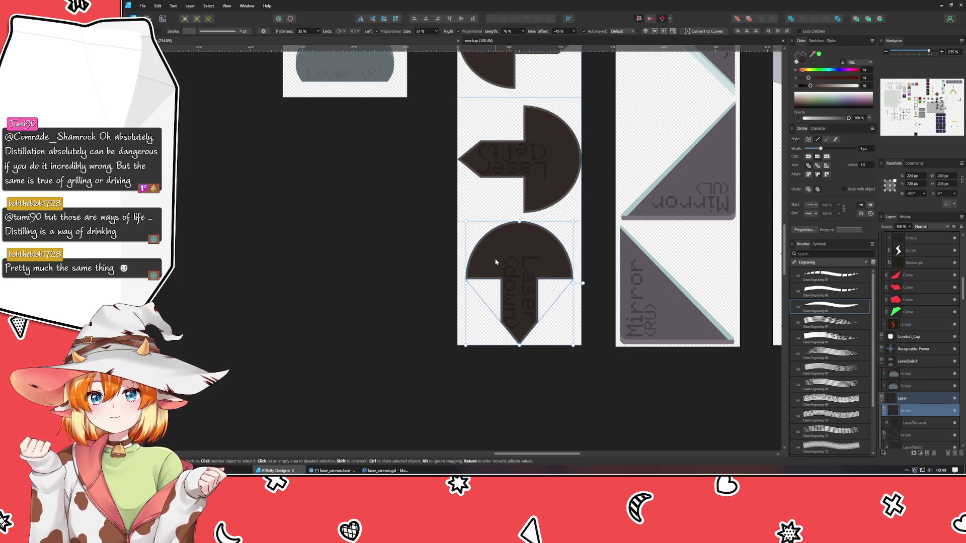
pyautogui.moveTo(496, 262)
pyautogui.mouseDown()
pyautogui.moveTo(508, 151)
pyautogui.moveTo(529, 150)
pyautogui.mouseUp()
pyautogui.hotkey('ctrl', 'z')
pyautogui.click(544, 151)
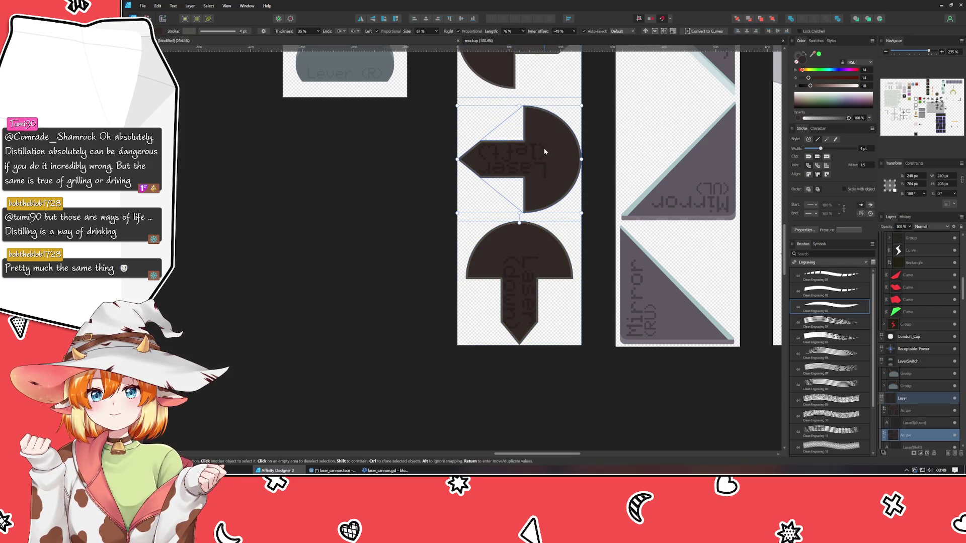
pyautogui.moveTo(543, 151)
pyautogui.mouseDown()
pyautogui.moveTo(537, 274)
pyautogui.moveTo(534, 173)
pyautogui.moveTo(517, 137)
pyautogui.mouseUp()
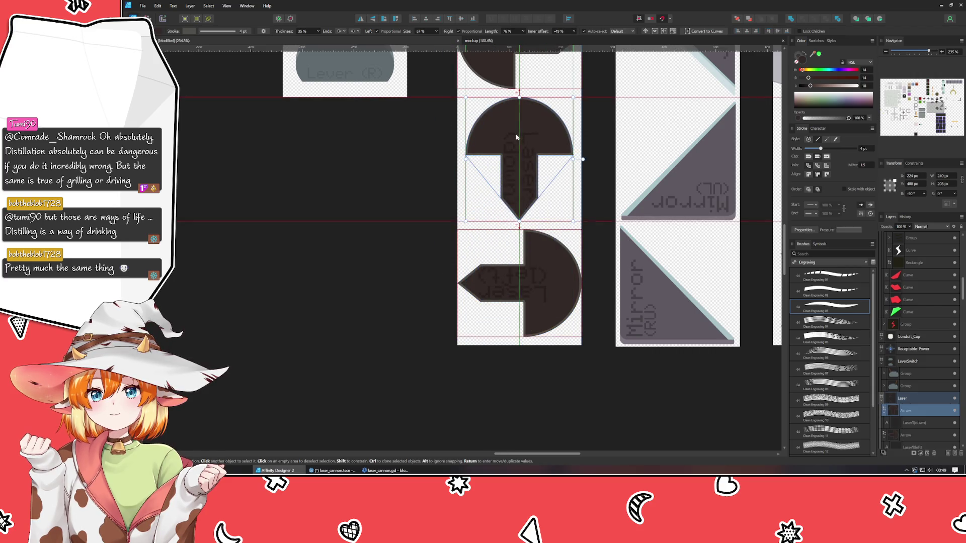
pyautogui.click(326, 296)
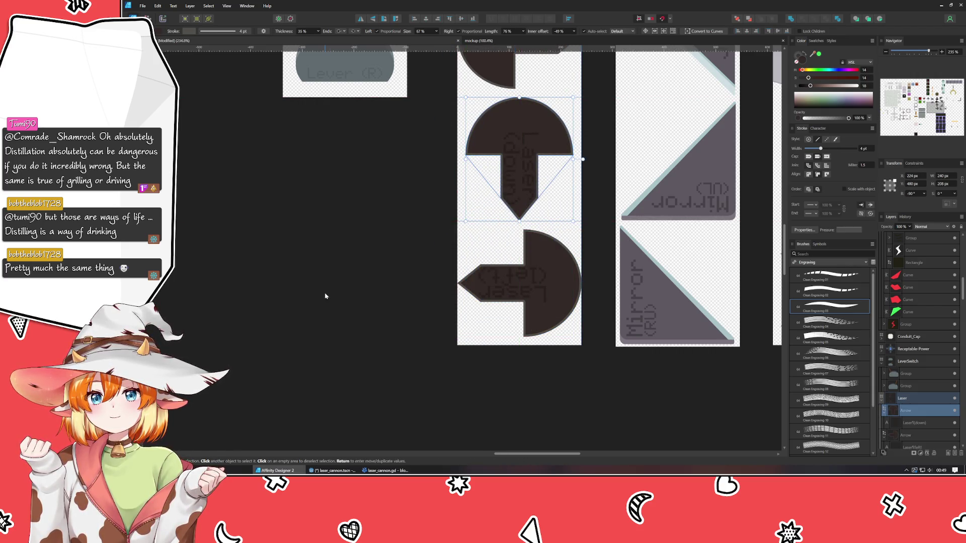
pyautogui.scroll(2, 362, 252)
pyautogui.hotkey('ctrl', 's')
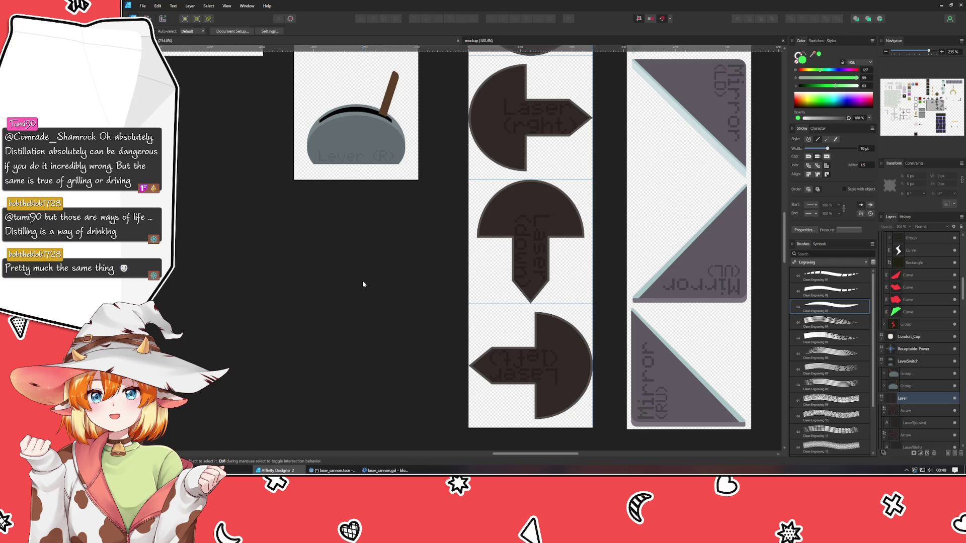
# Step: Re-export the Laser slice from the Export persona, replacing the existing image file
pyautogui.scroll(-3, 363, 284)
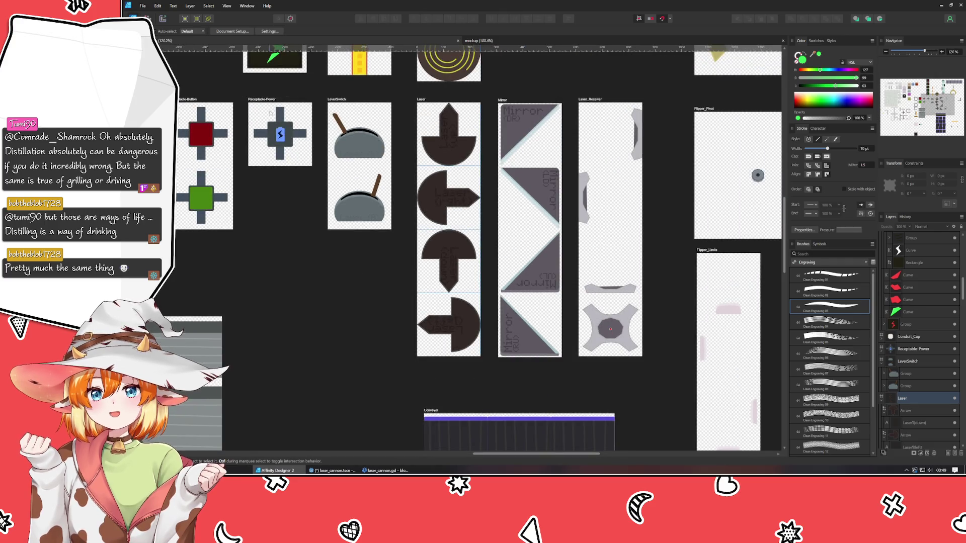
pyautogui.click(162, 18)
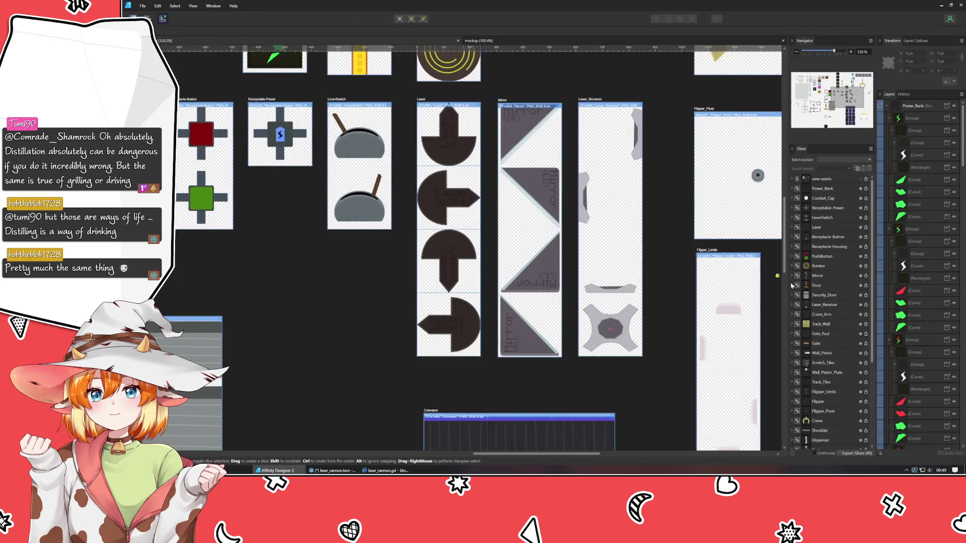
pyautogui.click(866, 227)
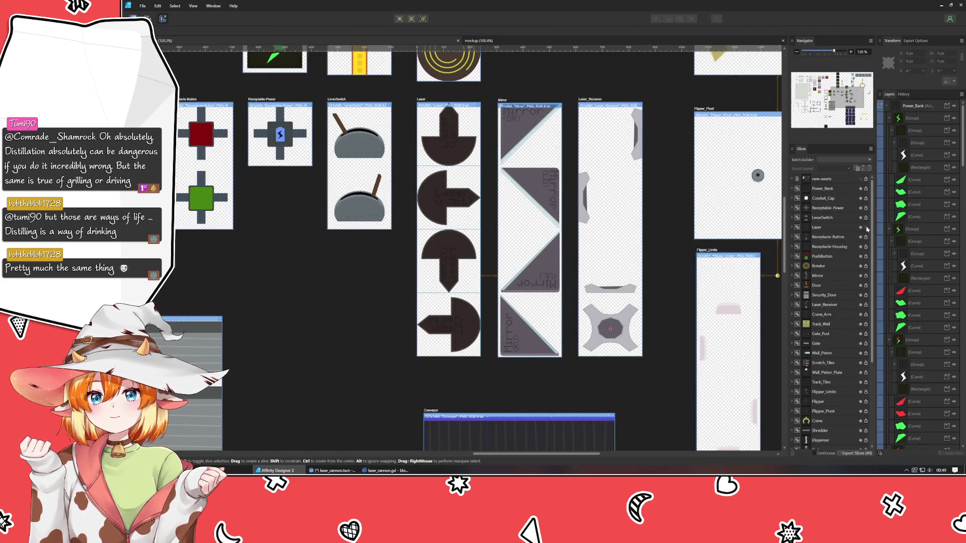
pyautogui.click(577, 354)
pyautogui.press('Return')
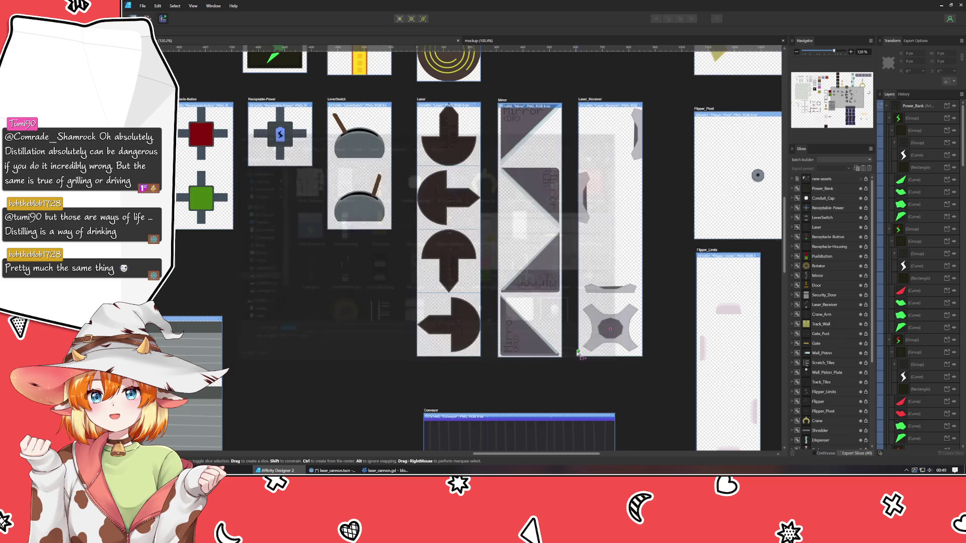
pyautogui.hotkey('ctrl', '1')
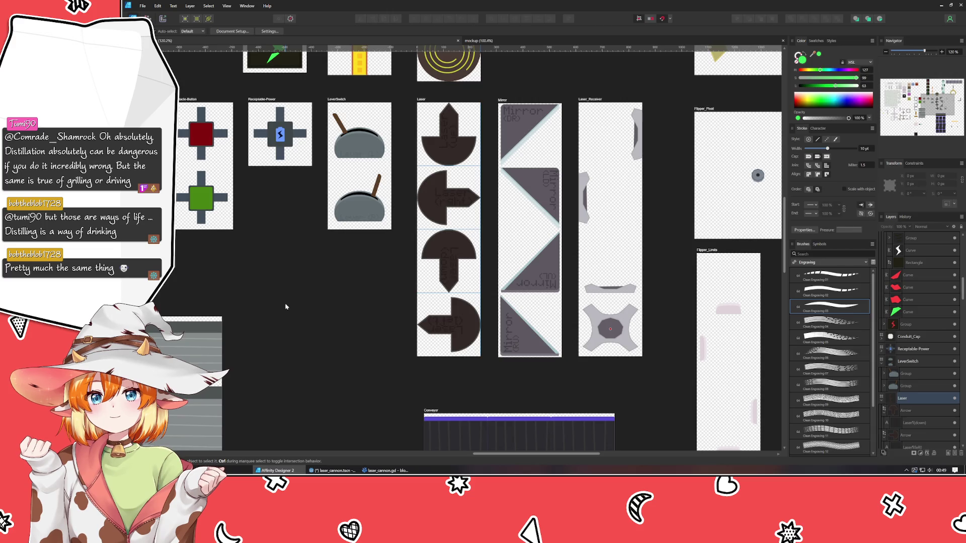
pyautogui.click(332, 471)
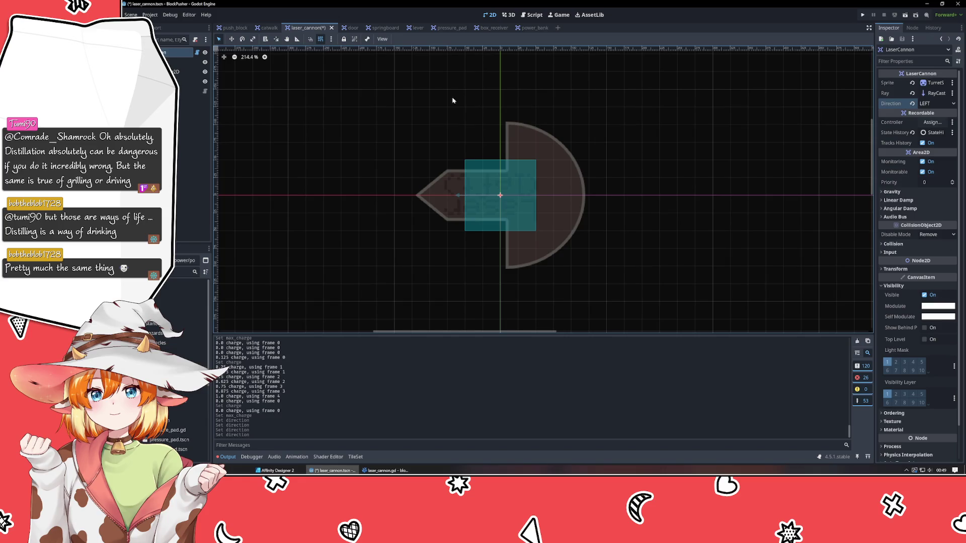
# Step: Save the scene, test Direction DOWN, RIGHT, then UP, and select the TurretSprite
pyautogui.hotkey('ctrl', 's')
pyautogui.click(941, 103)
pyautogui.click(934, 135)
pyautogui.click(935, 105)
pyautogui.click(933, 124)
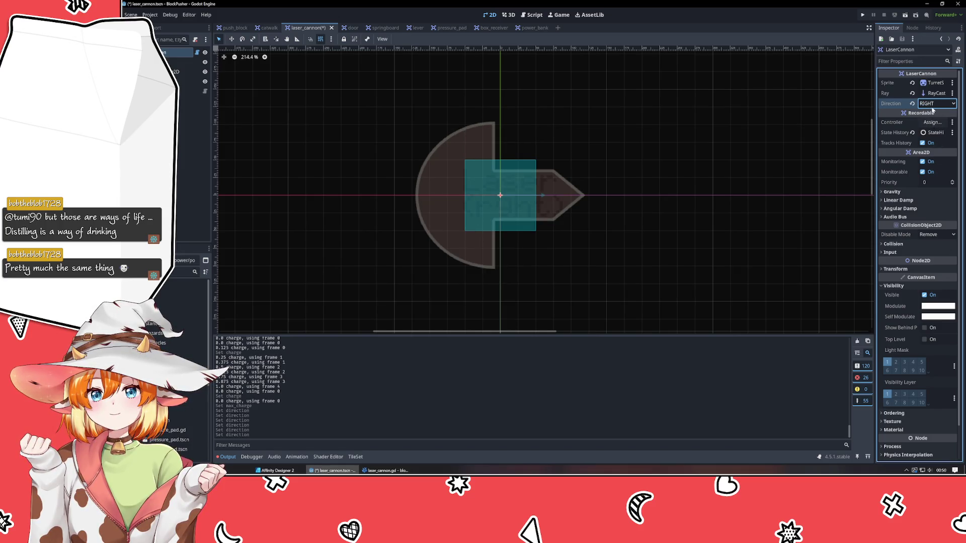
pyautogui.click(935, 104)
pyautogui.click(934, 114)
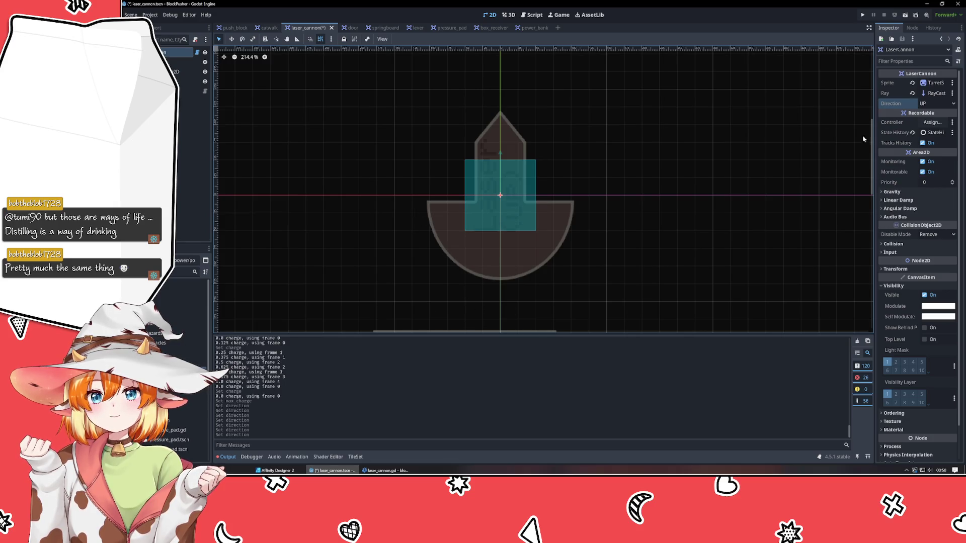
pyautogui.click(552, 290)
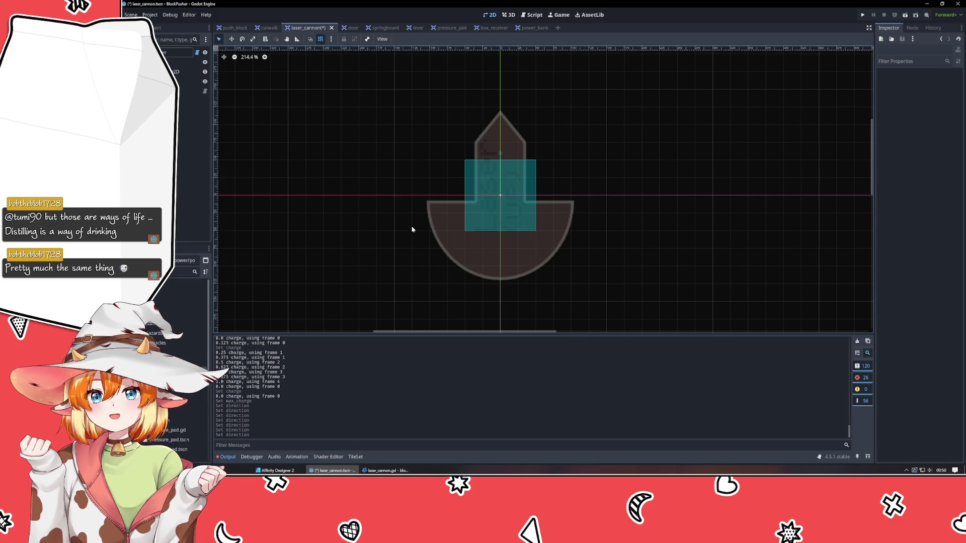
pyautogui.click(463, 252)
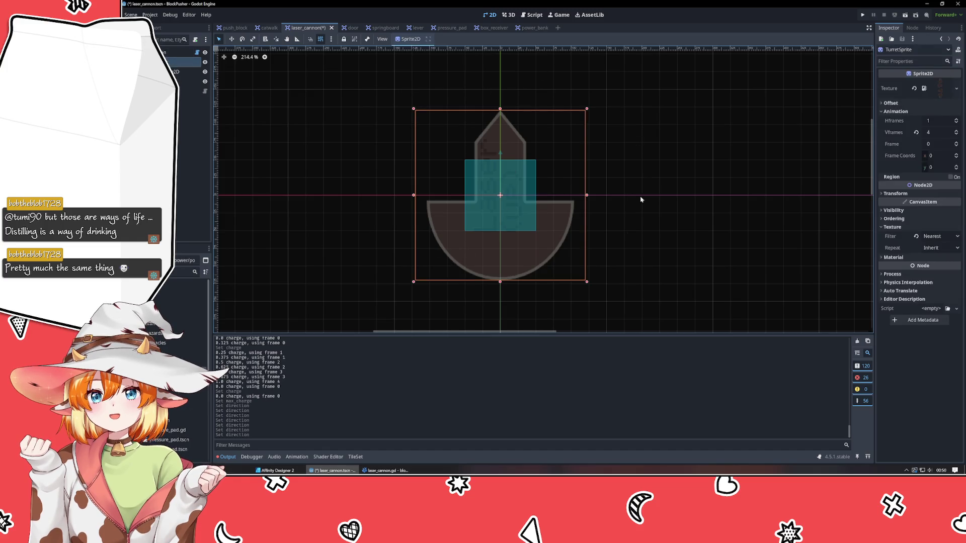
# Step: Resize the CollisionShape2D rectangle to 120 × 120 px and save the laser_cannon scene
pyautogui.click(176, 52)
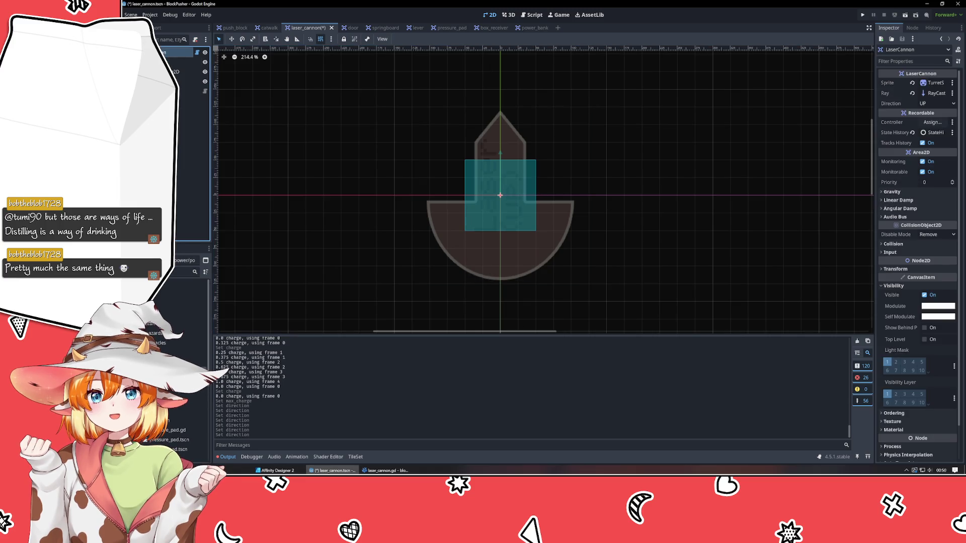
pyautogui.click(186, 62)
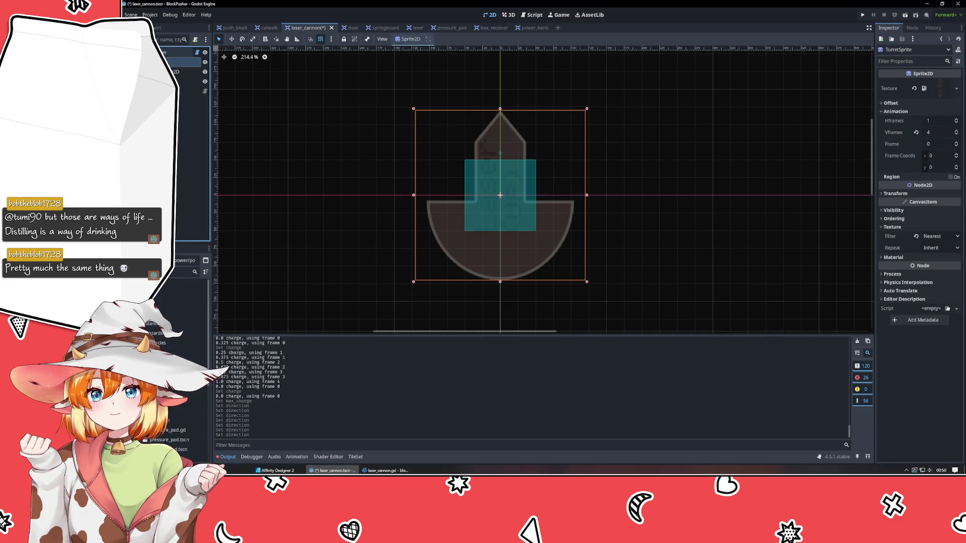
pyautogui.click(177, 71)
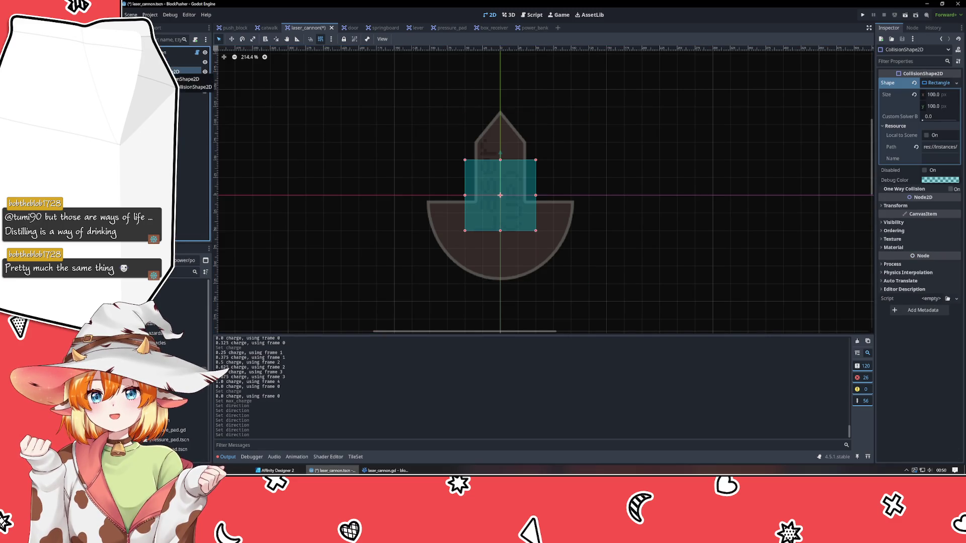
pyautogui.click(943, 95)
pyautogui.write('120')
pyautogui.press('Tab')
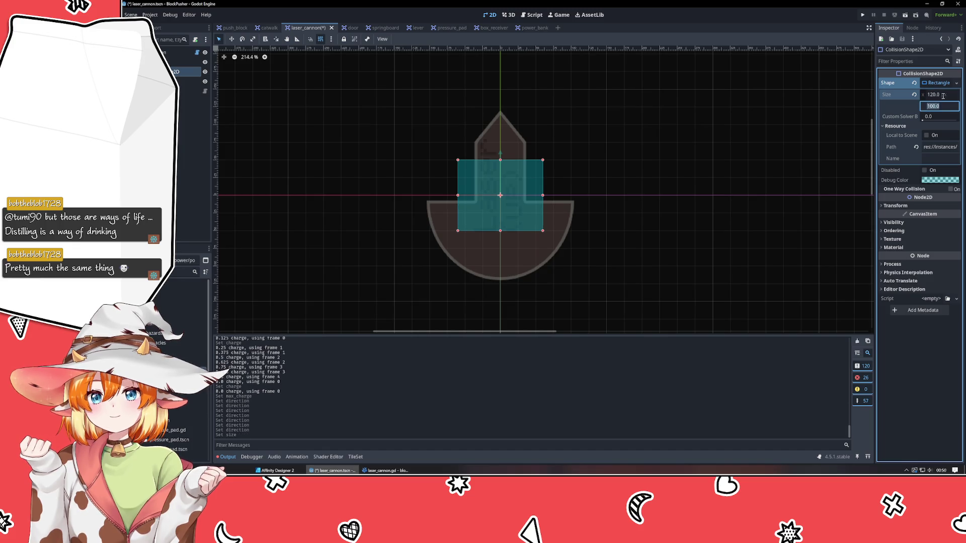
pyautogui.write('120')
pyautogui.press('Tab')
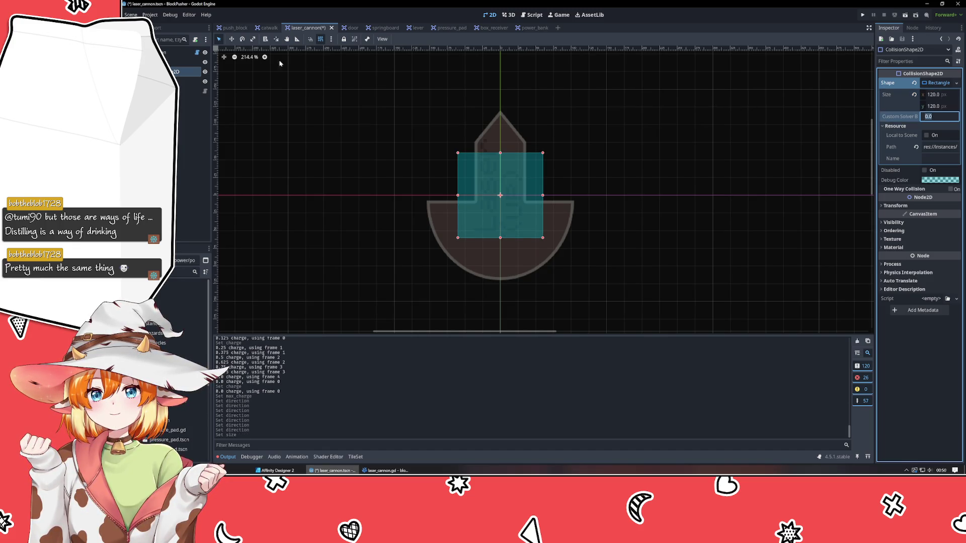
pyautogui.click(171, 52)
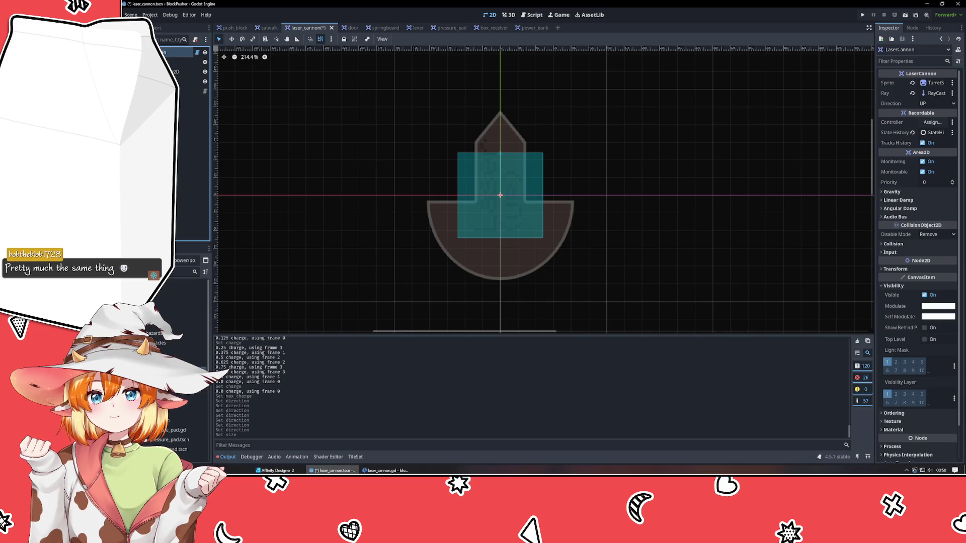
pyautogui.hotkey('ctrl', 's')
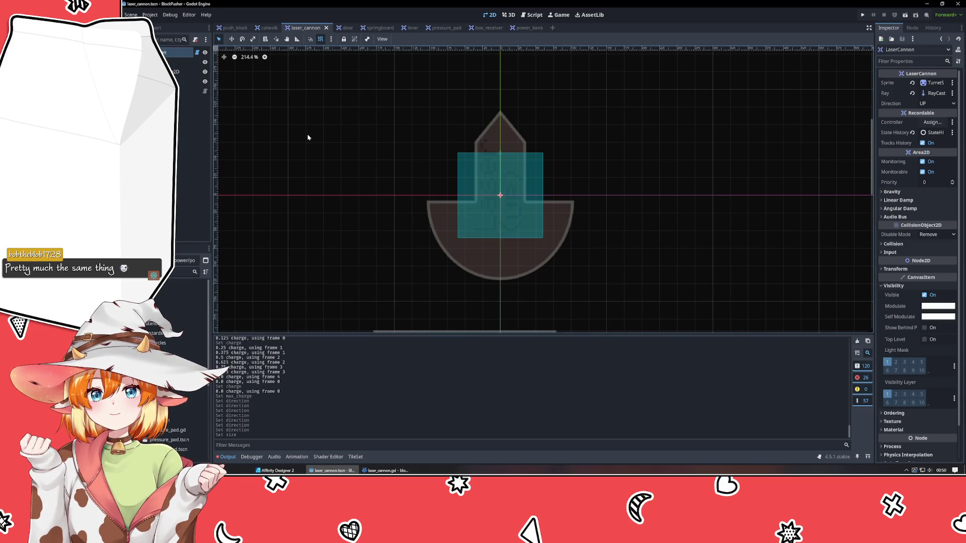
# Step: Add a #todo comment line to both power_on and power_off in laser_cannon.gd and save it
pyautogui.click(308, 137)
pyautogui.click(385, 471)
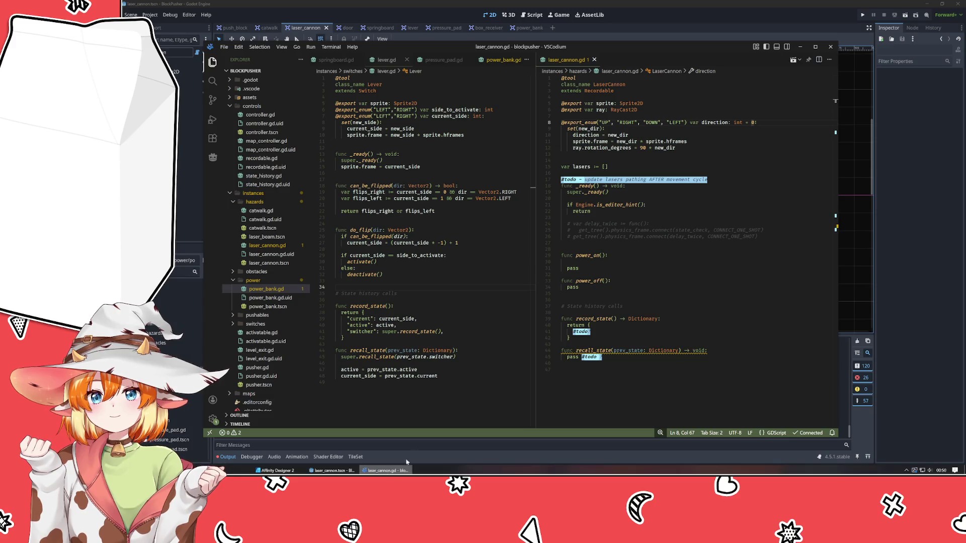
pyautogui.click(639, 260)
pyautogui.press('Tab')
pyautogui.write('odo')
pyautogui.press('Down')
pyautogui.press('Down')
pyautogui.press('Down')
pyautogui.press('End')
pyautogui.press('Return')
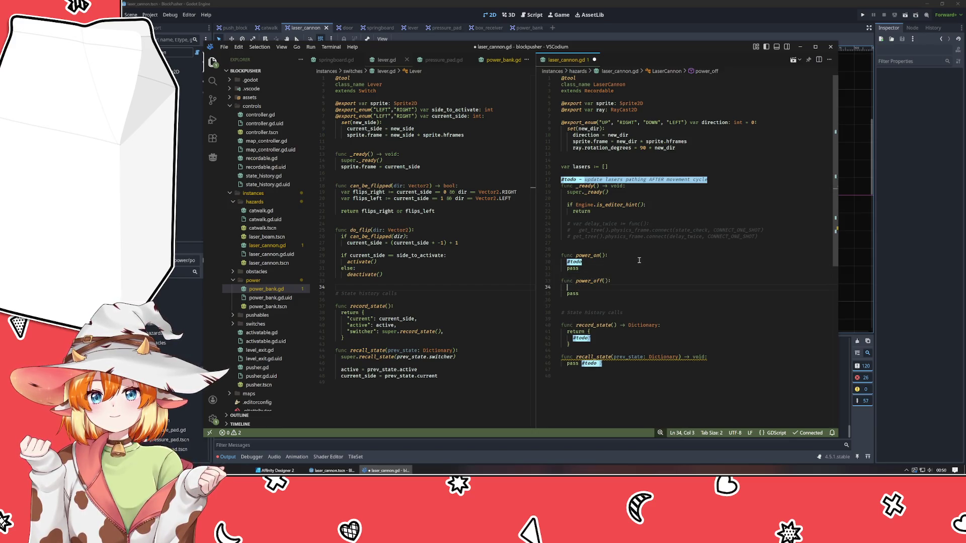
pyautogui.write('odo')
pyautogui.hotkey('ctrl', 's')
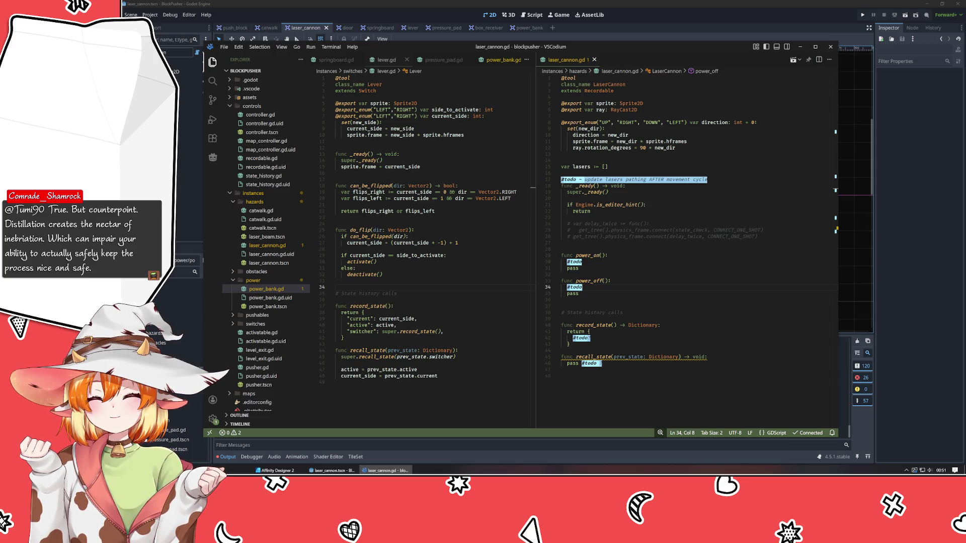
# Step: Review the Recordable base class line and state history functions, then return to Godot
pyautogui.click(605, 91)
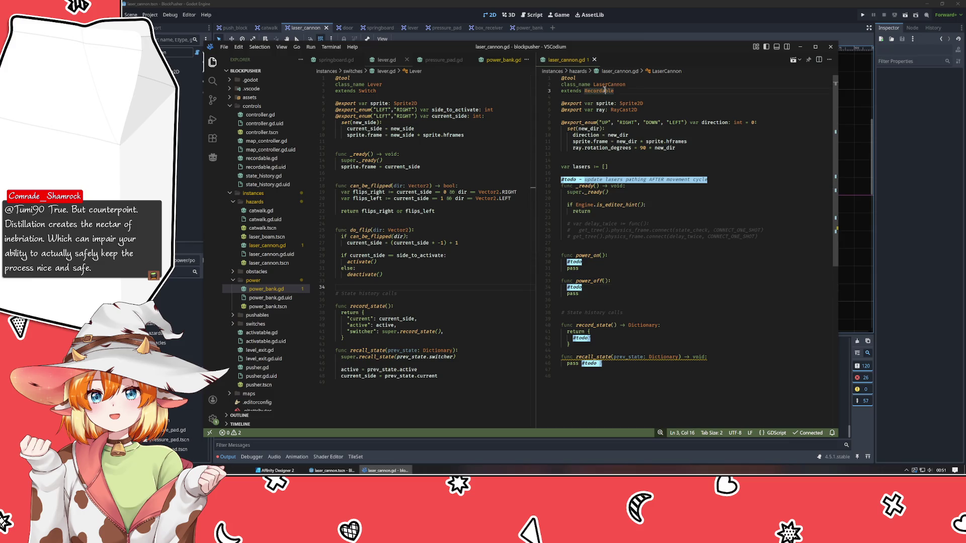
pyautogui.moveTo(587, 318); pyautogui.dragTo(619, 385)
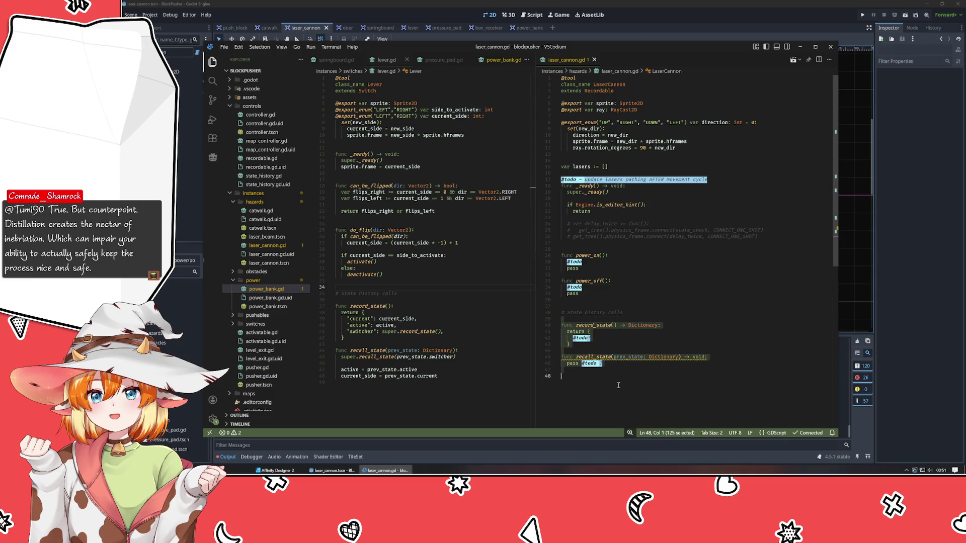
pyautogui.click(618, 386)
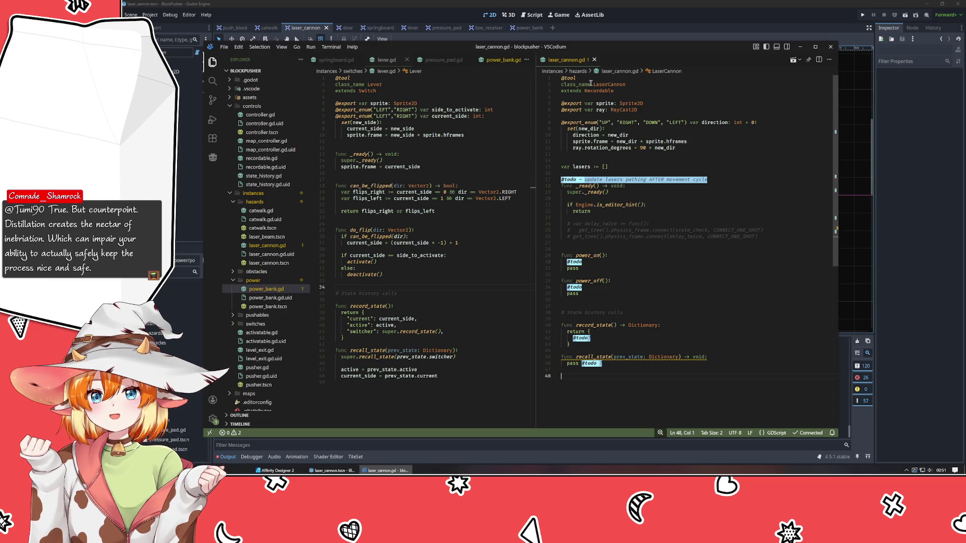
pyautogui.click(858, 135)
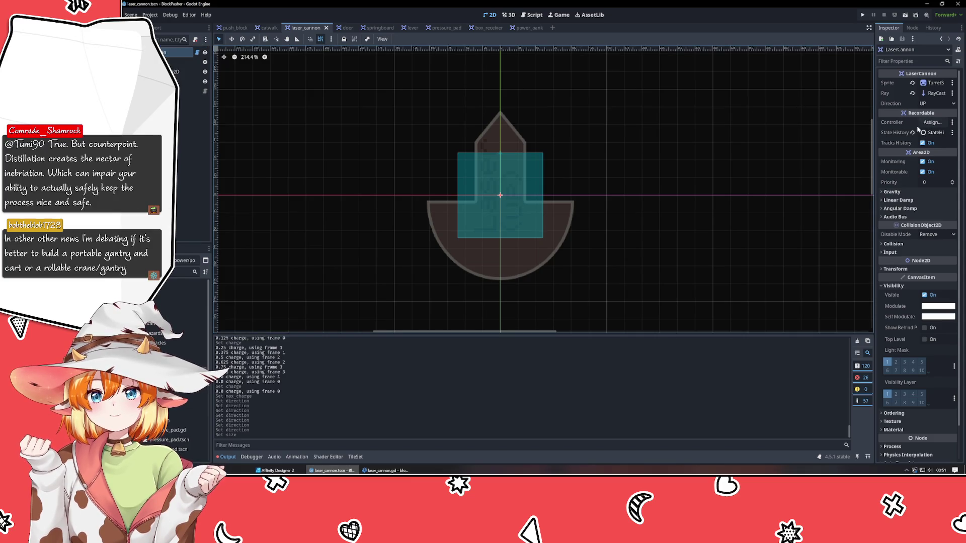
# Step: Lengthen the RayCast2D target position y from -64 to -100 and save the laser_cannon scene
pyautogui.click(171, 91)
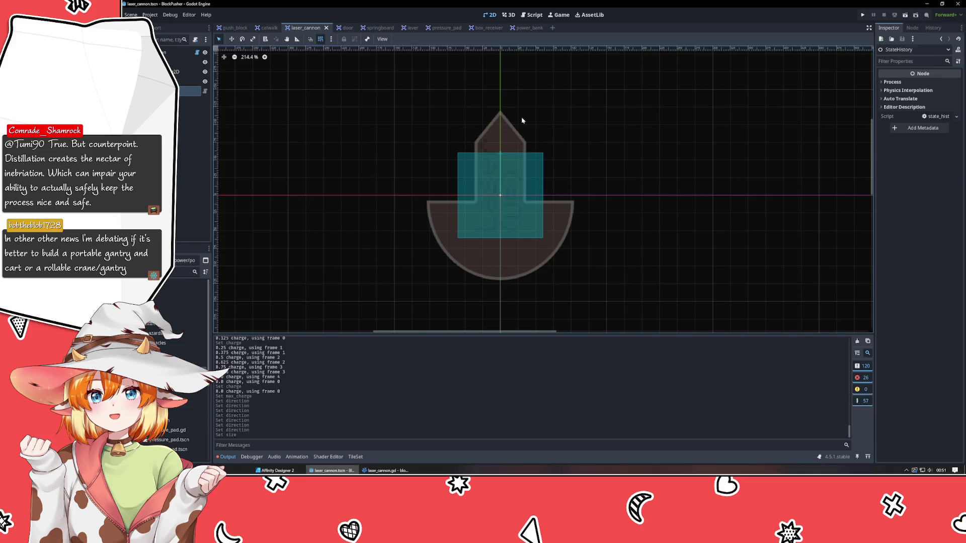
pyautogui.click(191, 151)
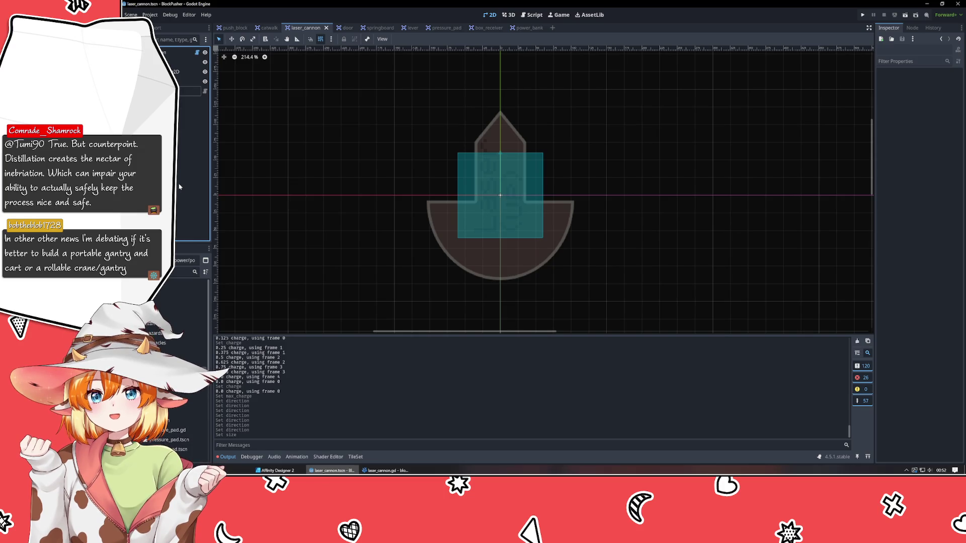
pyautogui.click(166, 81)
pyautogui.moveTo(500, 150); pyautogui.dragTo(500, 124)
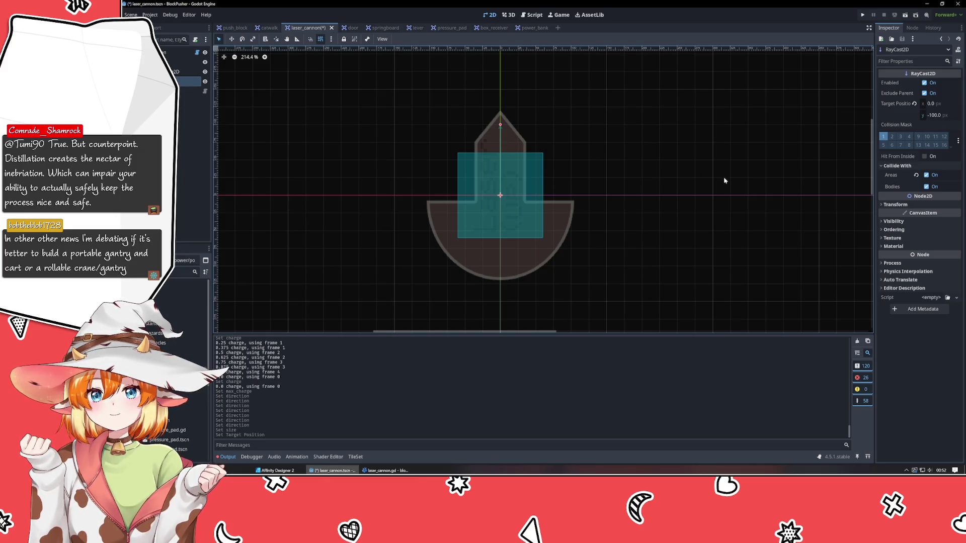
pyautogui.click(678, 178)
pyautogui.hotkey('ctrl', 's')
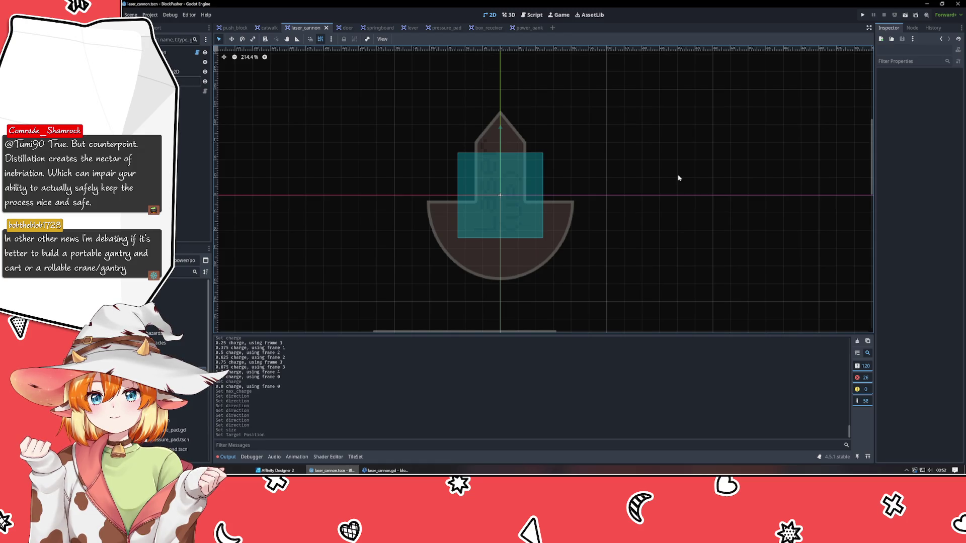
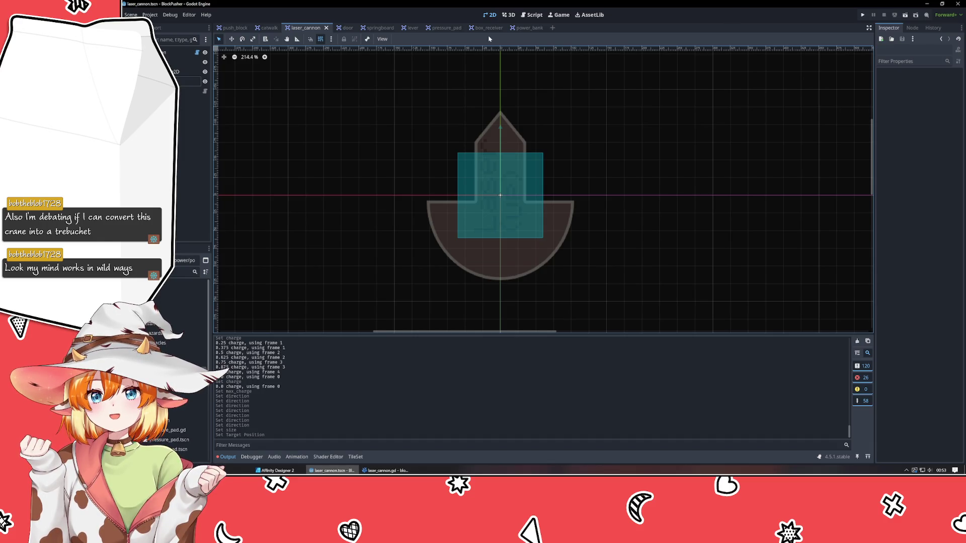
# Step: Switch to the door scene to show the Door node and its properties
pyautogui.click(345, 27)
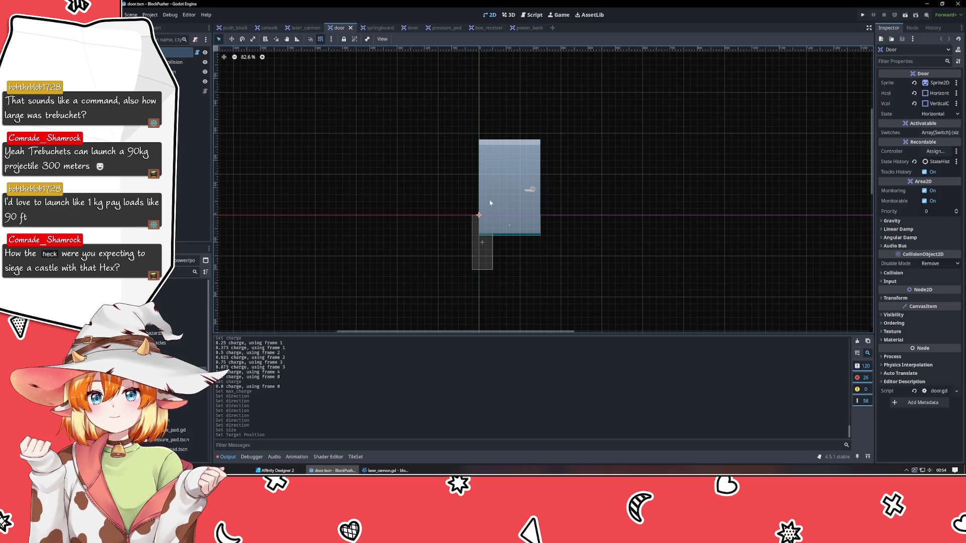
# Step: Deselect the door, switch to the power_bank scene, and bring VSCodium to the front
pyautogui.click(374, 100)
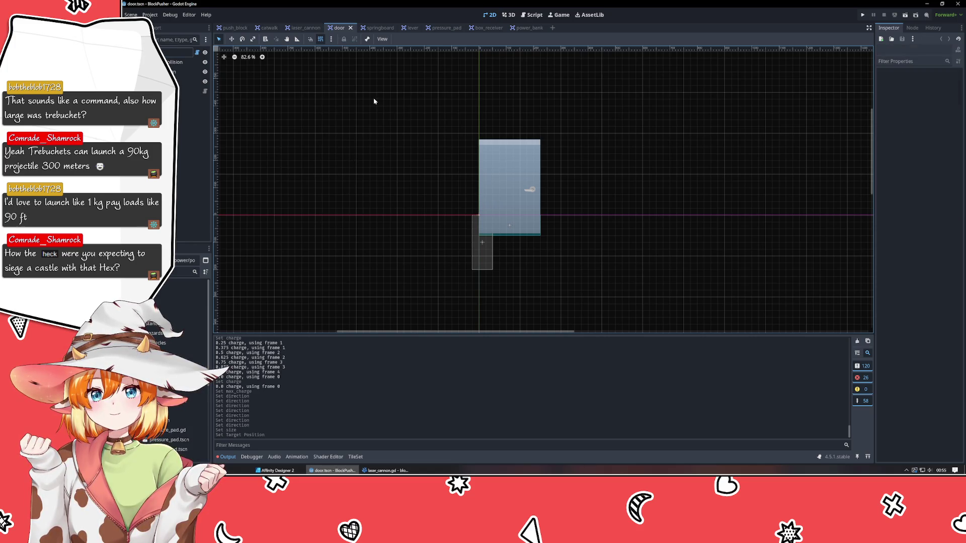
pyautogui.click(528, 27)
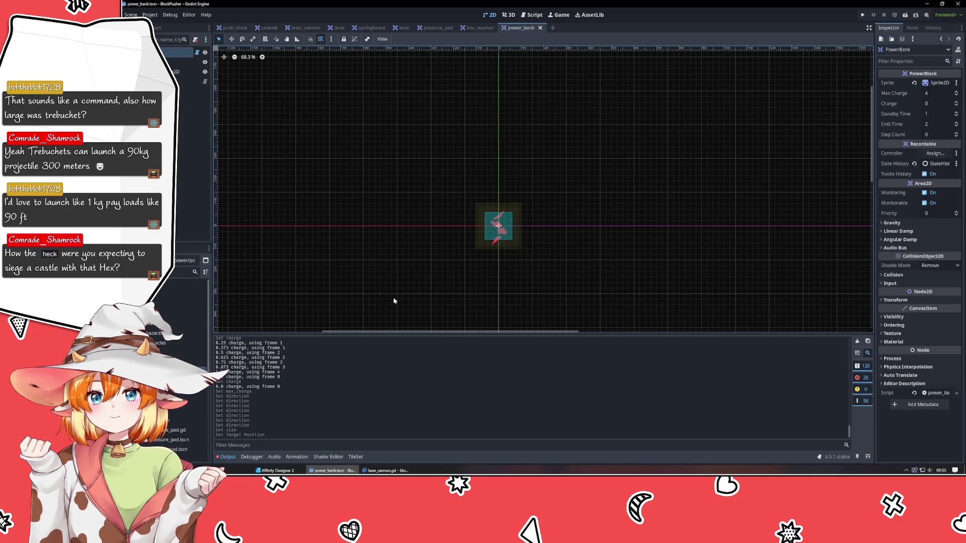
pyautogui.click(385, 470)
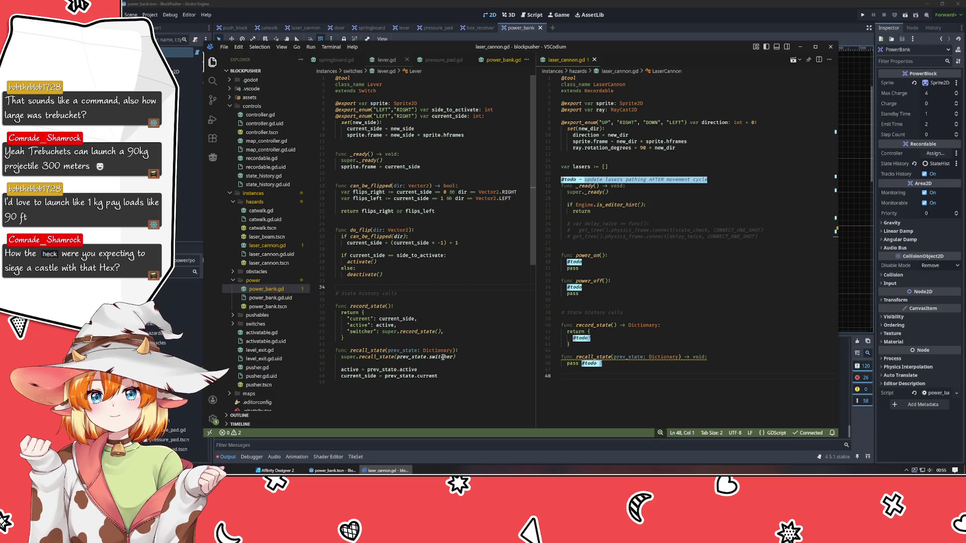
pyautogui.click(445, 290)
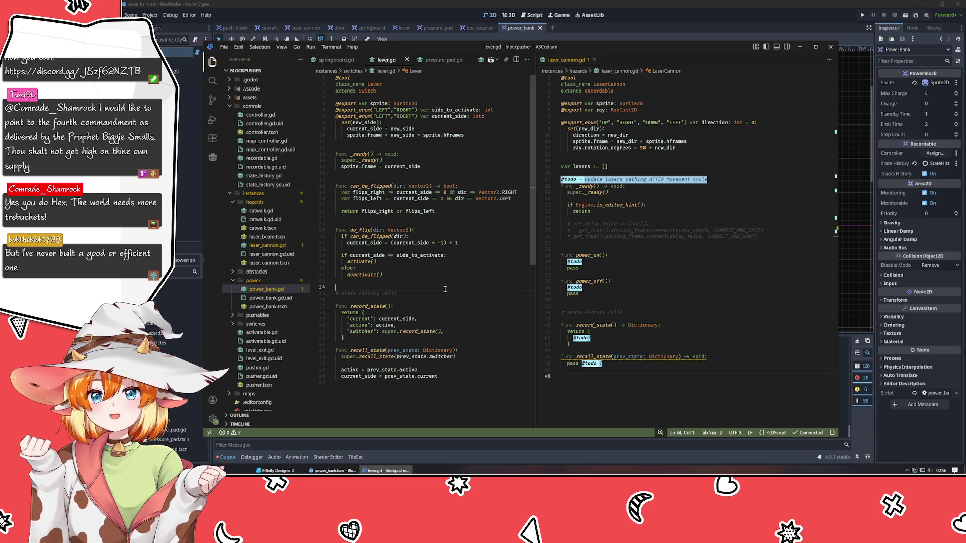
pyautogui.click(451, 276)
# Step: Review the lever.gd and laser_cannon.gd scripts, placing the caret on several lines
pyautogui.click(442, 294)
pyautogui.press('Up')
pyautogui.click(711, 243)
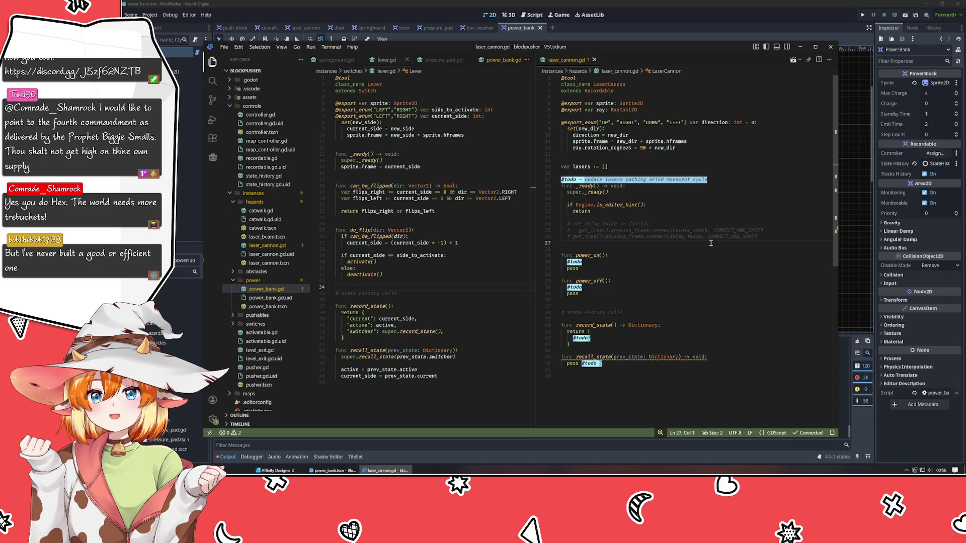
pyautogui.click(411, 220)
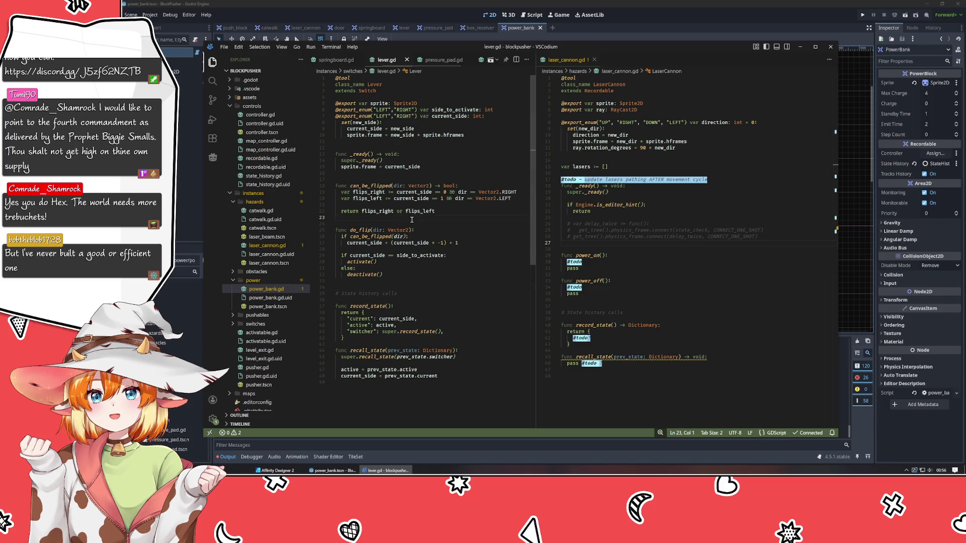
pyautogui.click(403, 180)
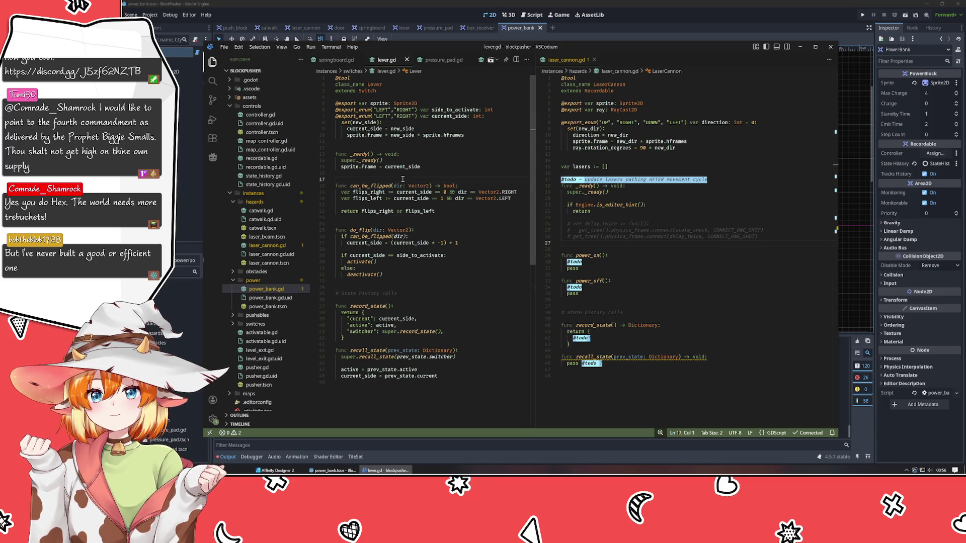
pyautogui.click(380, 172)
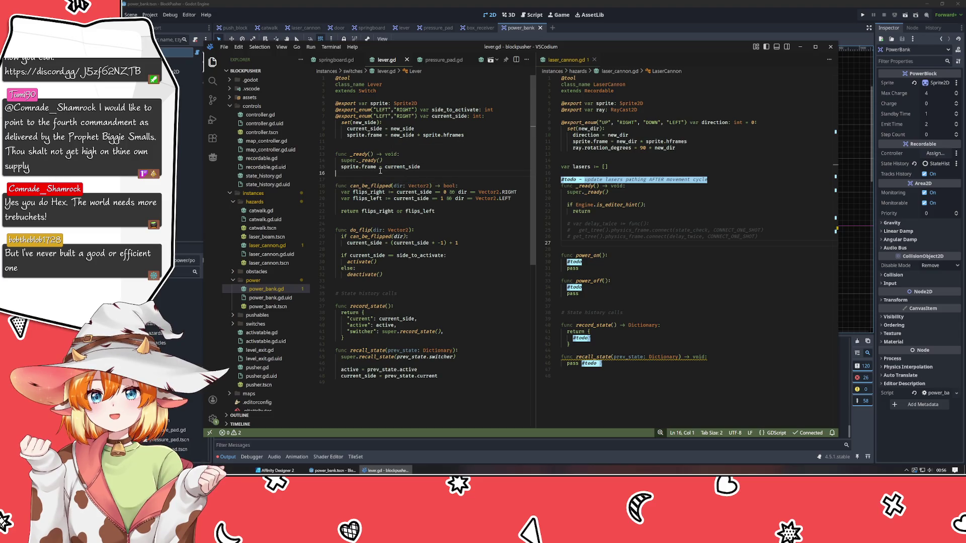
pyautogui.click(372, 147)
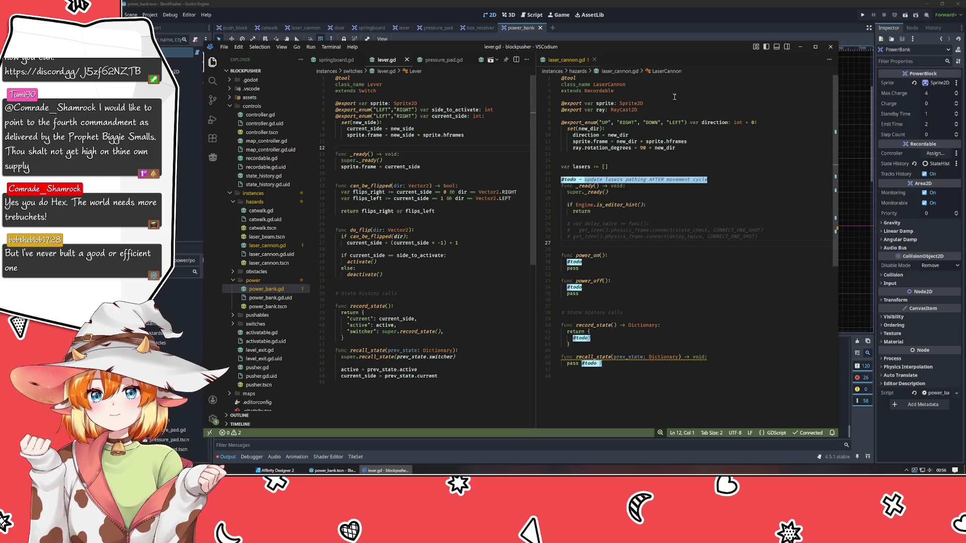
pyautogui.moveTo(660, 230)
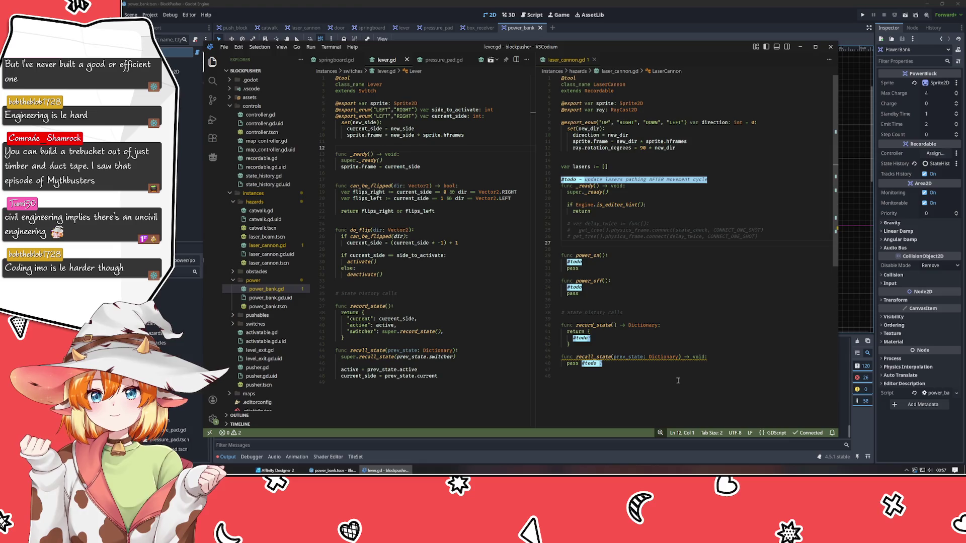
pyautogui.click(398, 219)
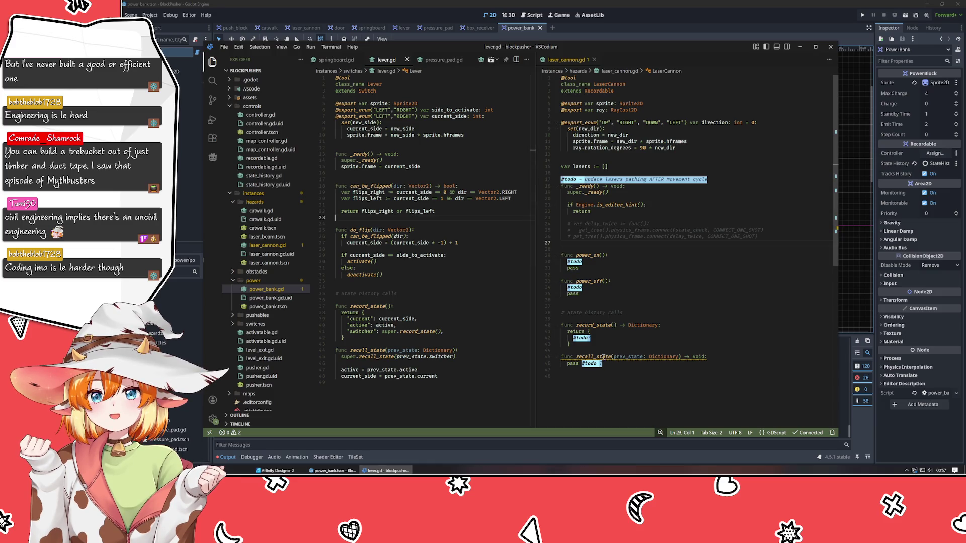
# Step: Show power_bank.gd in the left editor pane beside laser_cannon.gd
pyautogui.click(268, 246)
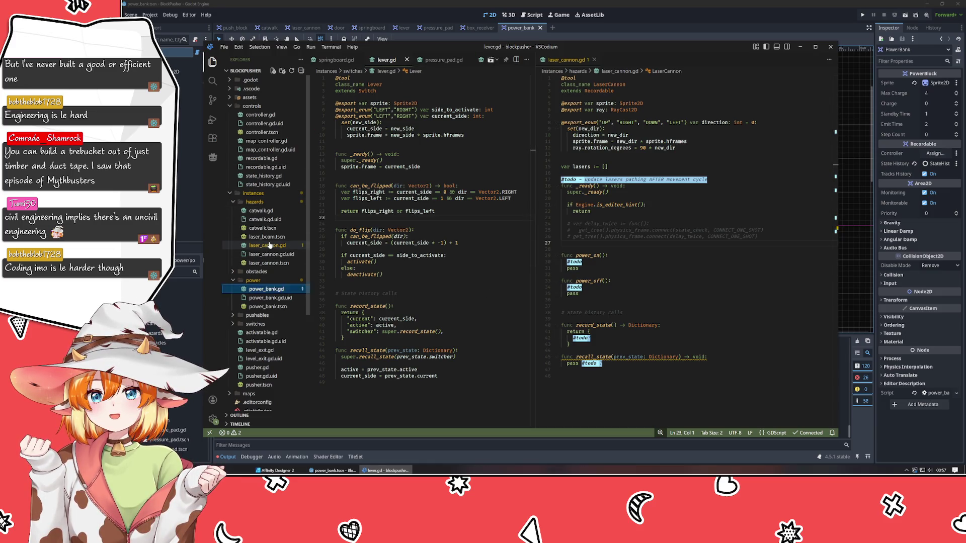
pyautogui.click(615, 358)
pyautogui.click(658, 383)
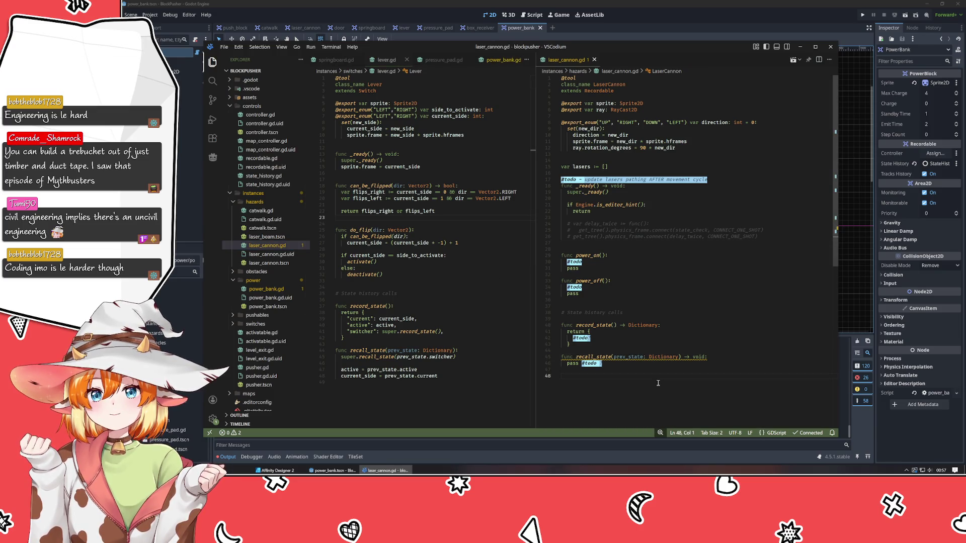
pyautogui.click(504, 59)
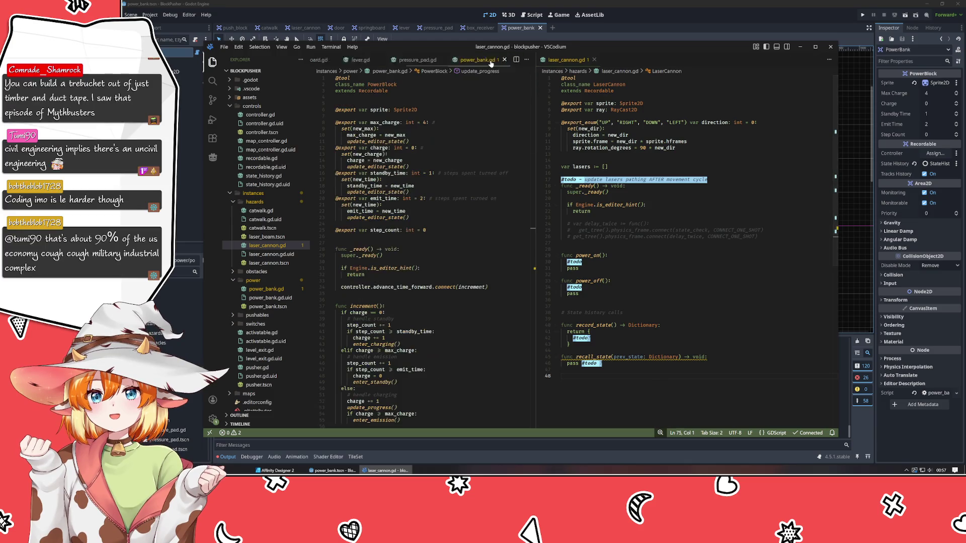
# Step: Read through power_bank.gd, then bring the Godot editor back in front
pyautogui.scroll(-5, 454, 215)
pyautogui.scroll(-5, 455, 215)
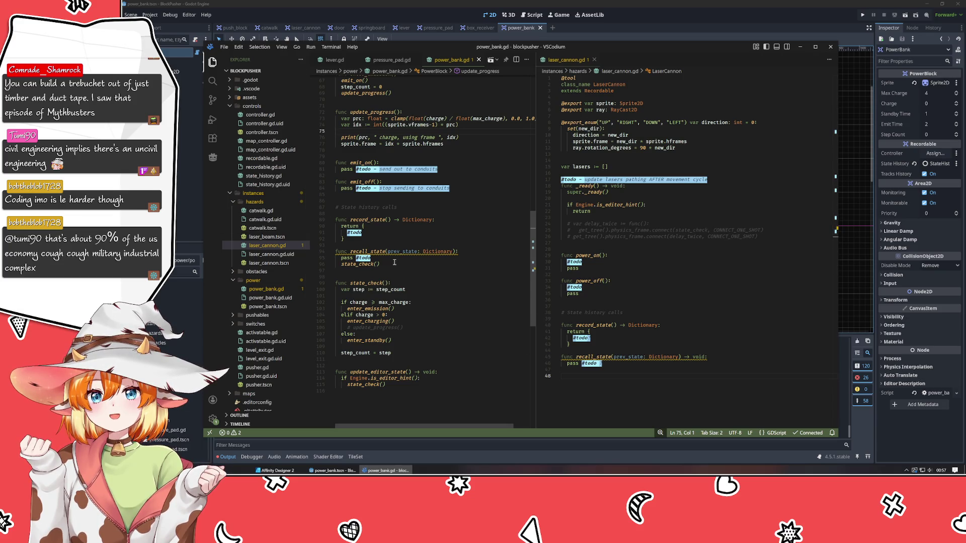
pyautogui.scroll(13, 394, 261)
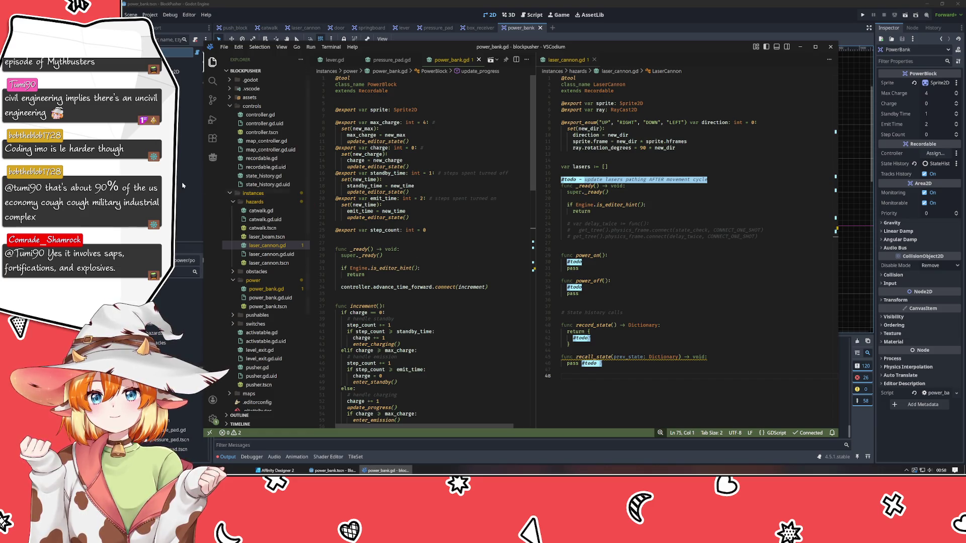
pyautogui.click(183, 186)
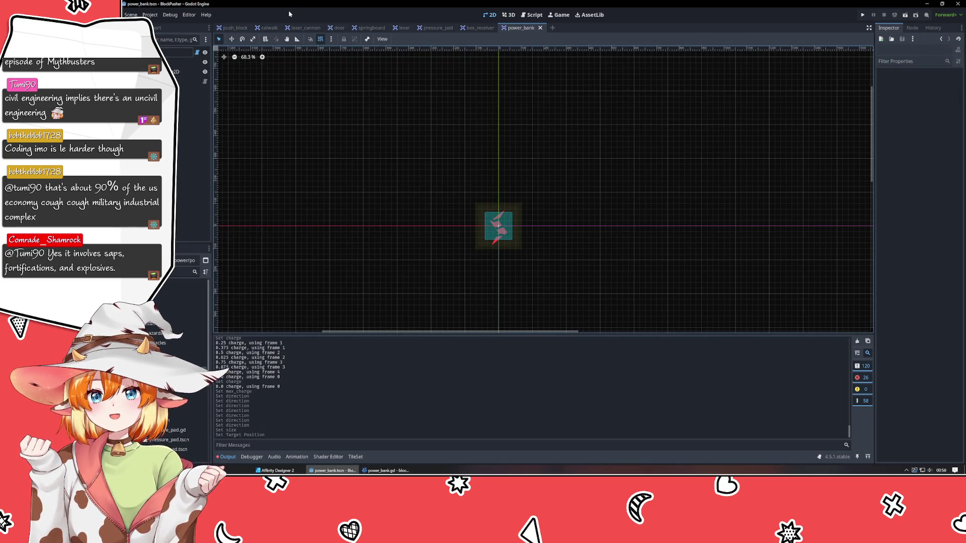
# Step: Close every extra scene tab, keeping only push_block open
pyautogui.middleClick(266, 28)
pyautogui.middleClick(266, 27)
pyautogui.middleClick(266, 28)
pyautogui.middleClick(266, 28)
pyautogui.middleClick(266, 28)
pyautogui.middleClick(266, 28)
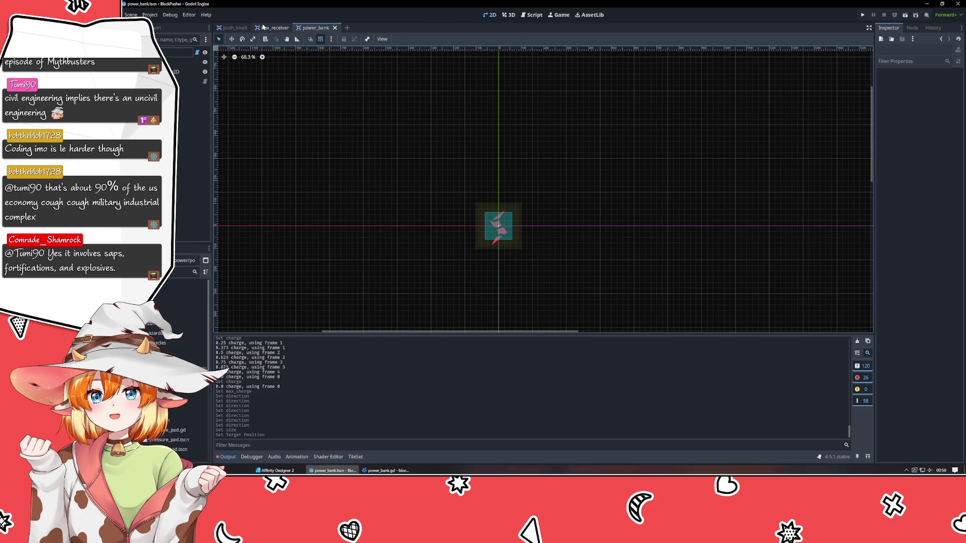
pyautogui.middleClick(263, 26)
pyautogui.middleClick(262, 27)
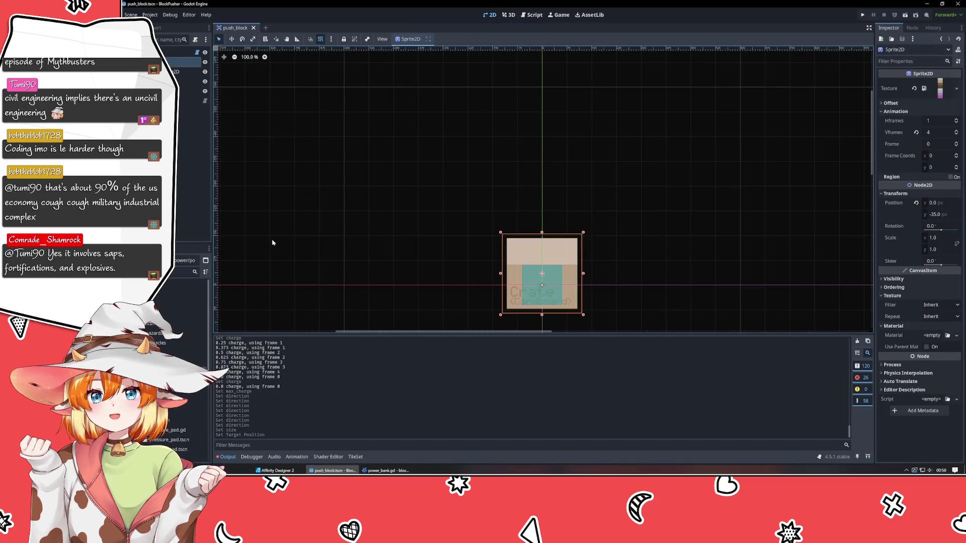
# Step: Browse the FileSystem dock to the pushables folder and open box_receiver.tscn
pyautogui.scroll(-5, 186, 362)
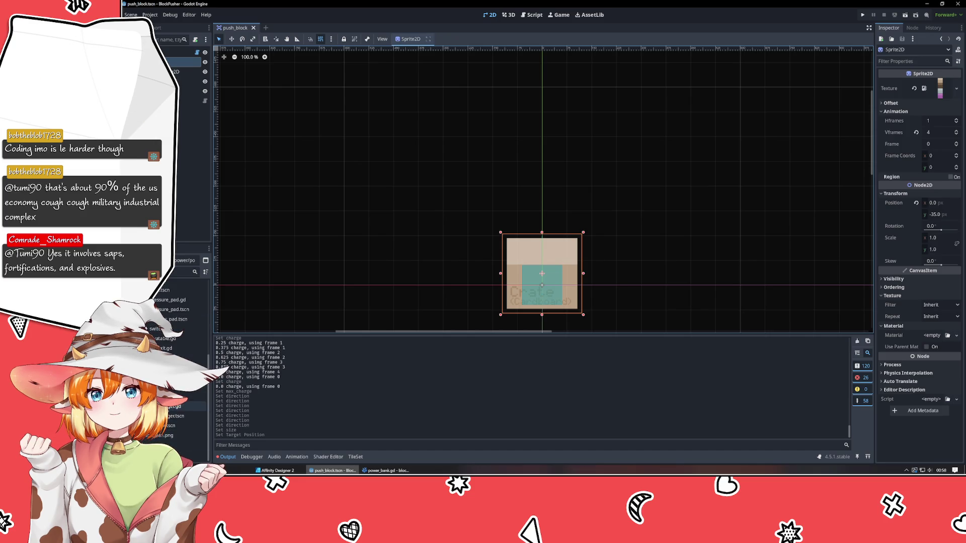
pyautogui.scroll(5, 181, 362)
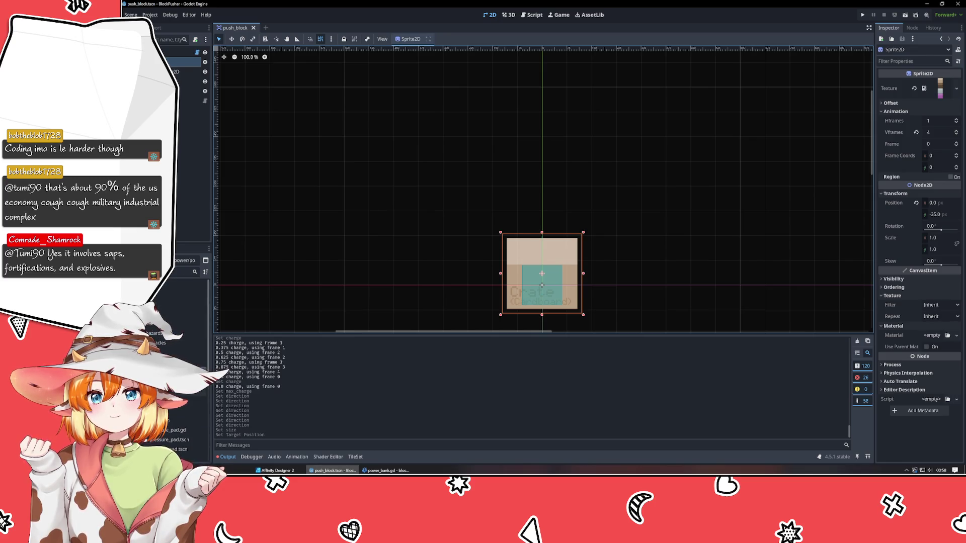
pyautogui.click(167, 344)
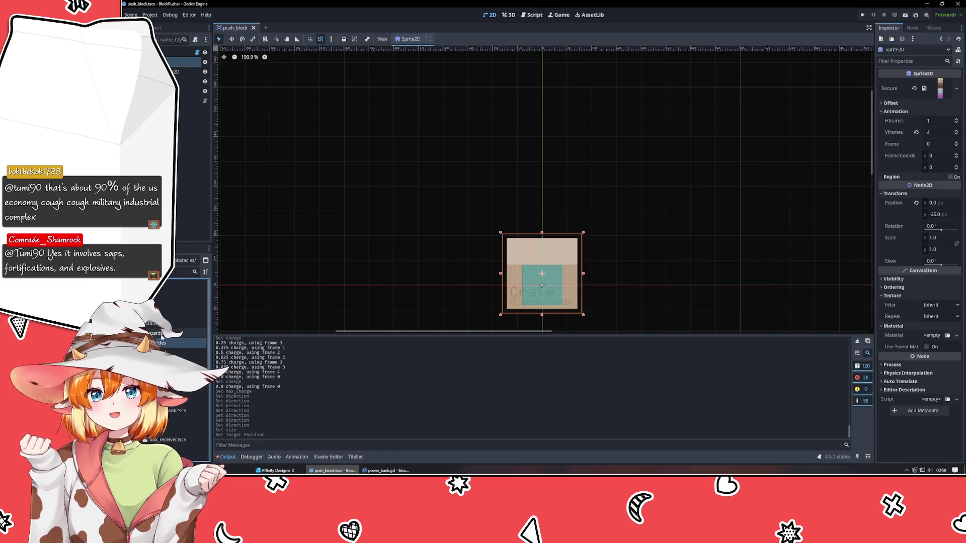
pyautogui.doubleClick(162, 334)
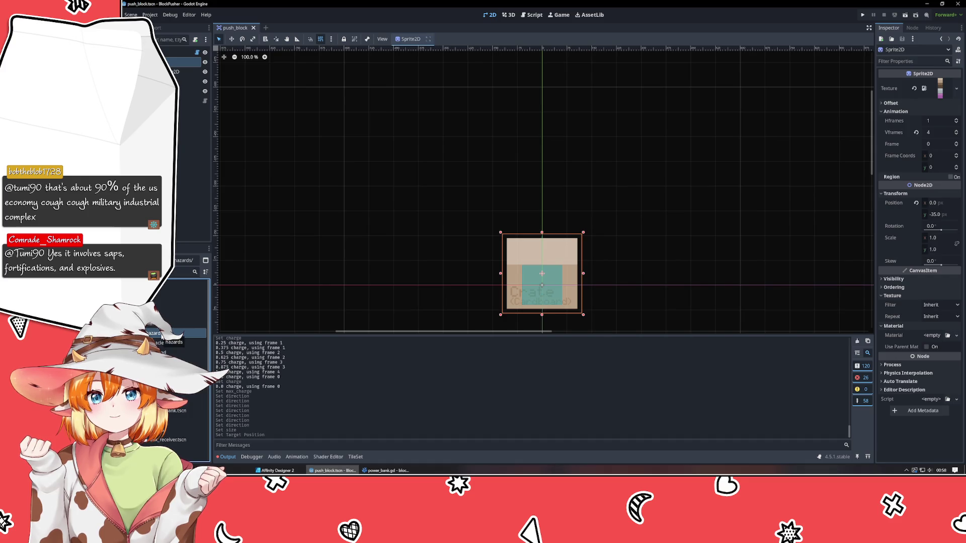
pyautogui.click(166, 385)
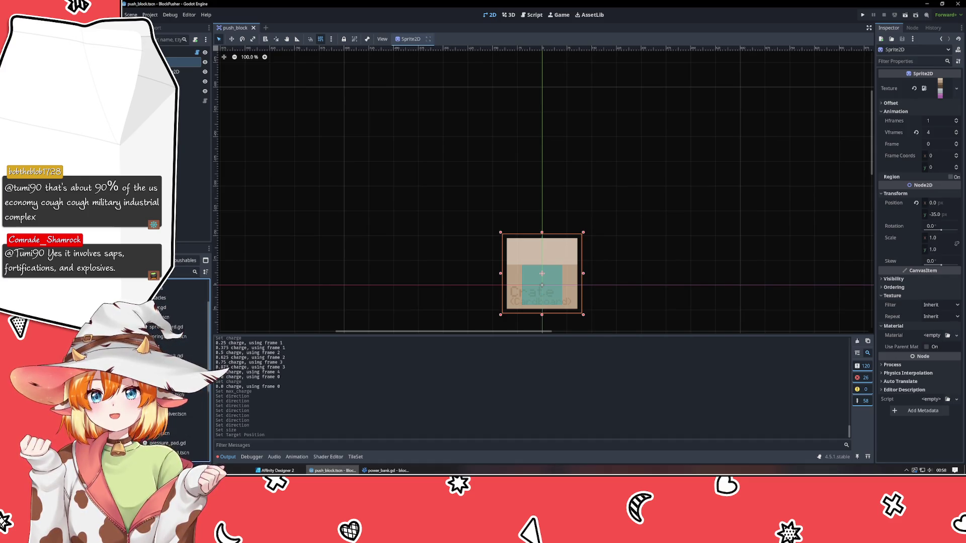
pyautogui.click(187, 285)
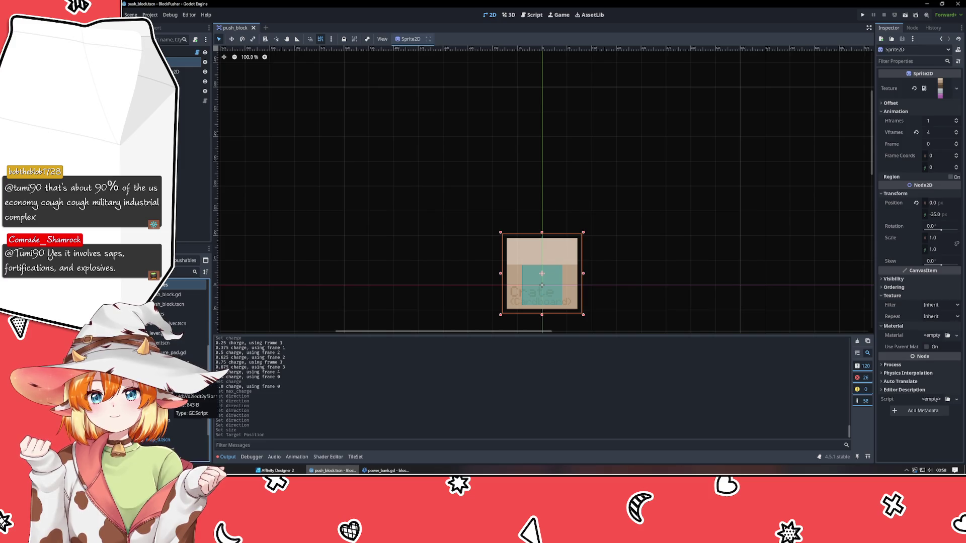
pyautogui.scroll(3, 168, 402)
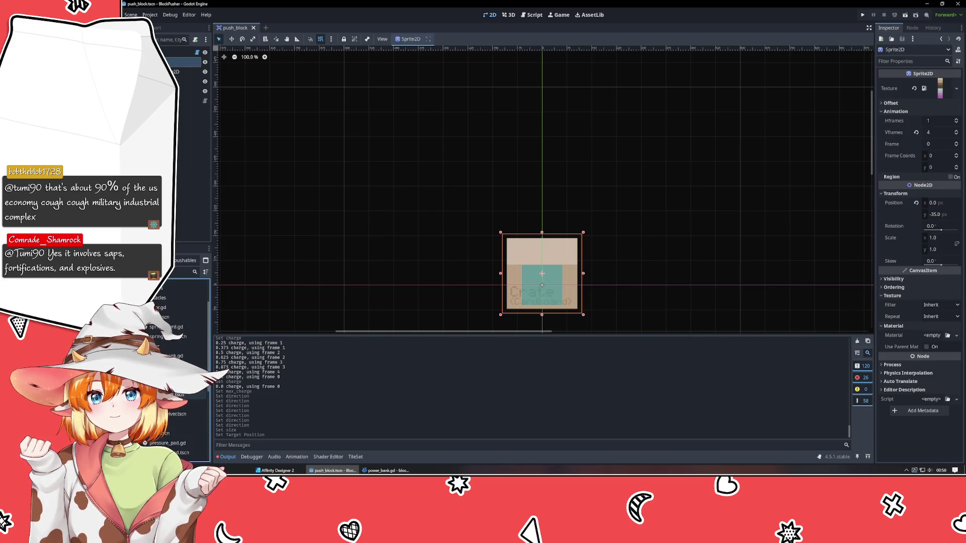
pyautogui.doubleClick(169, 413)
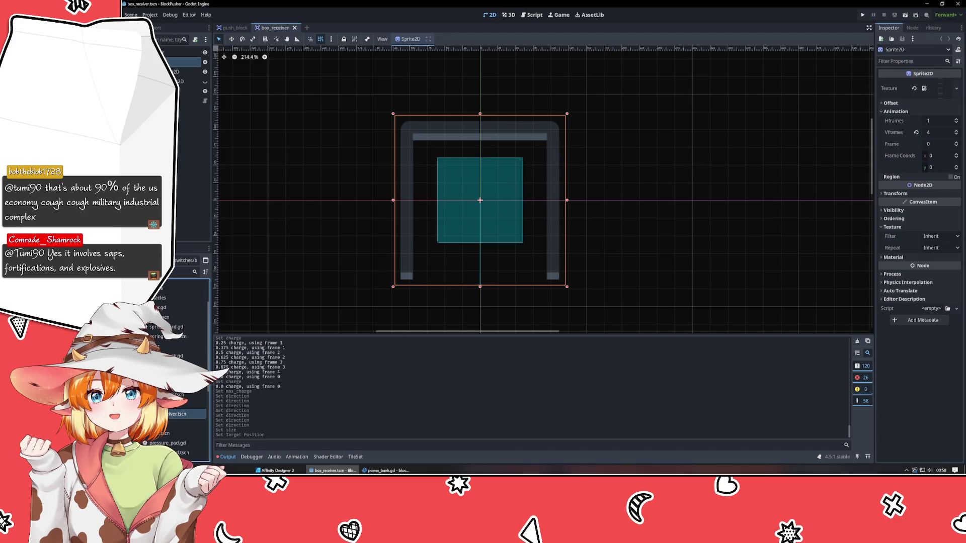
# Step: Inspect the BoxReceiver node and power folder, then close the push_block and box_receiver scenes
pyautogui.click(186, 53)
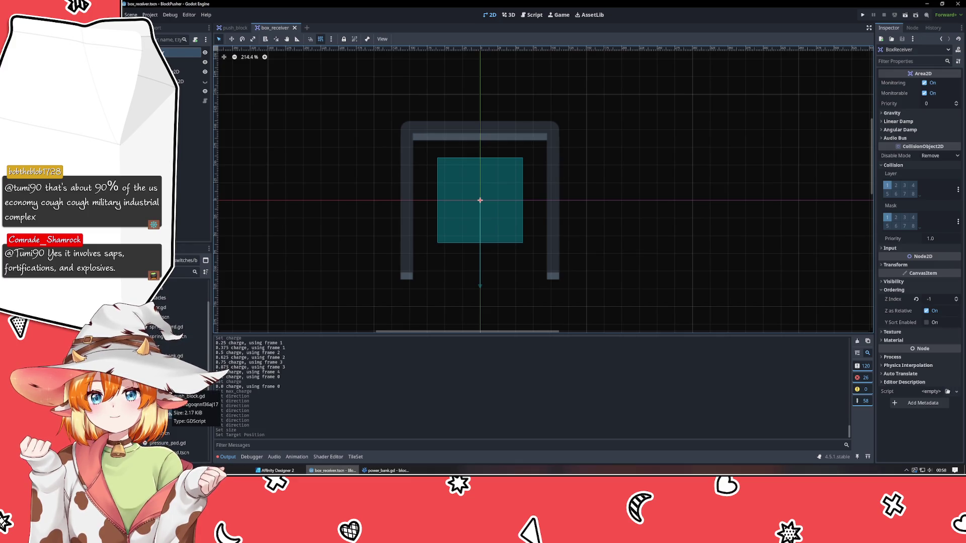
pyautogui.click(174, 356)
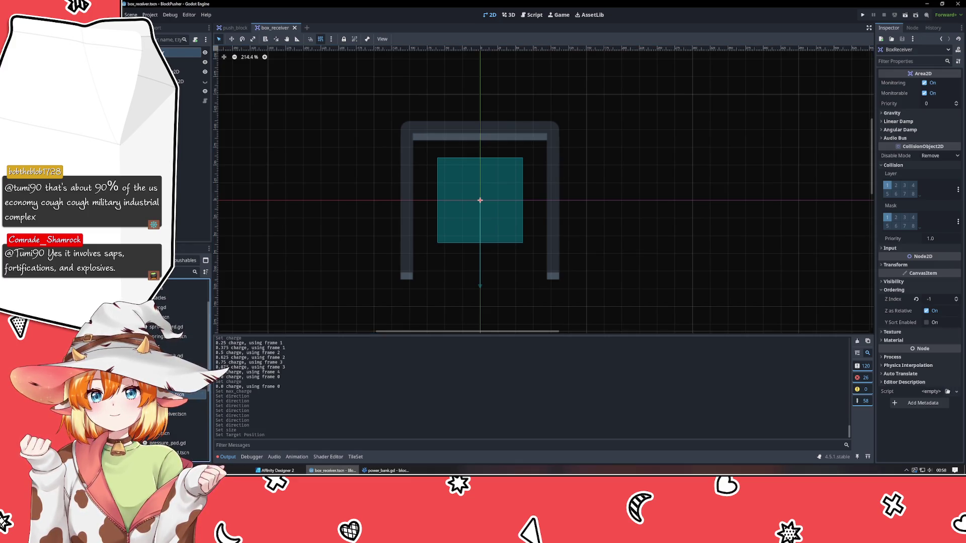
pyautogui.click(171, 355)
pyautogui.scroll(3, 181, 378)
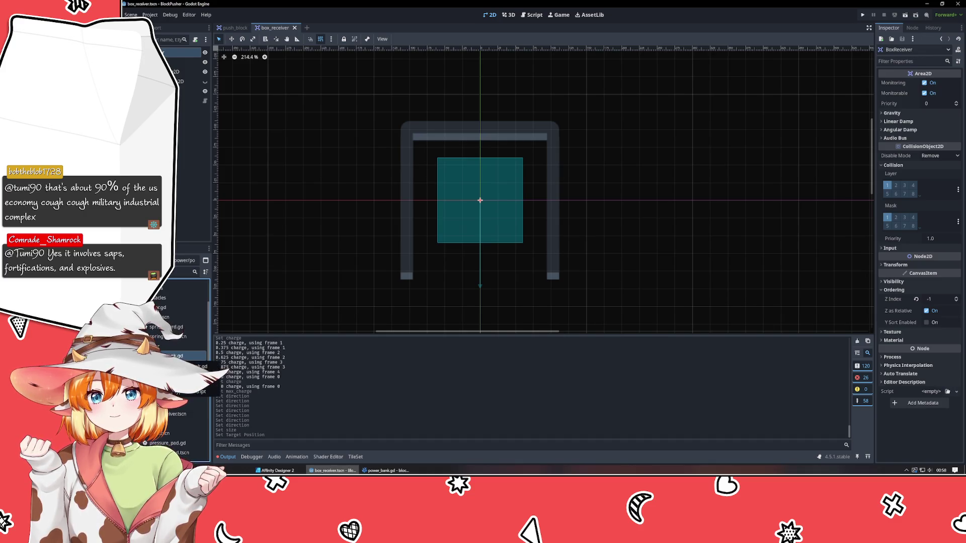
pyautogui.scroll(-5, 181, 363)
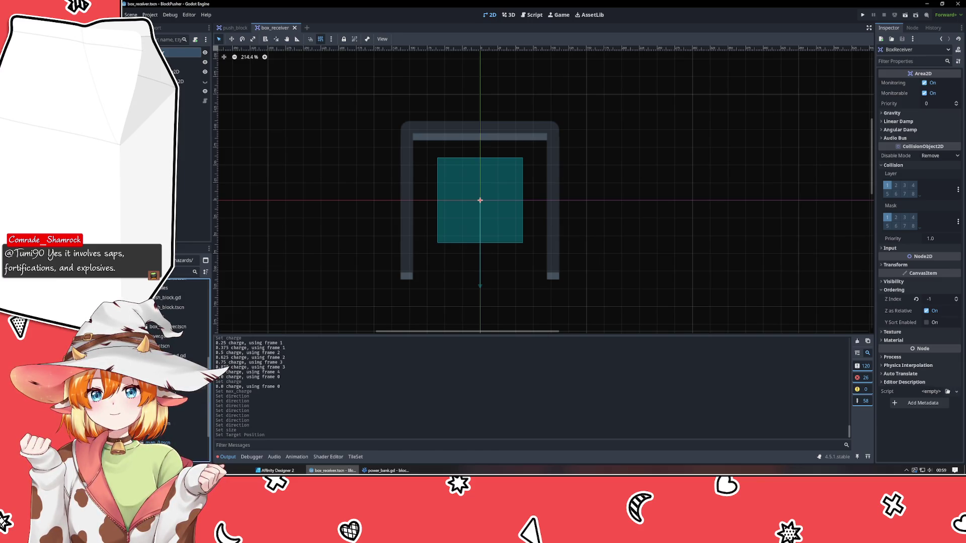
pyautogui.scroll(-3, 186, 362)
pyautogui.scroll(2, 177, 391)
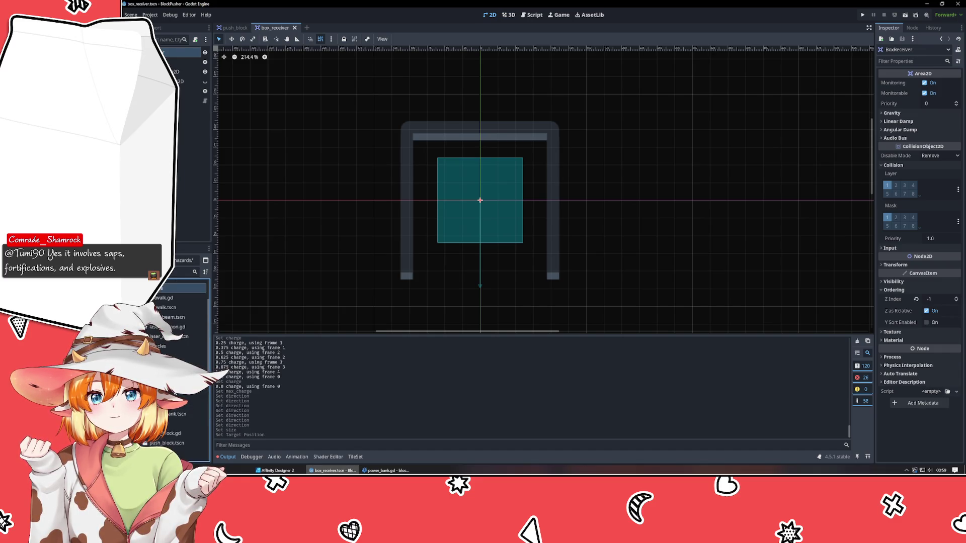
pyautogui.scroll(-2, 177, 392)
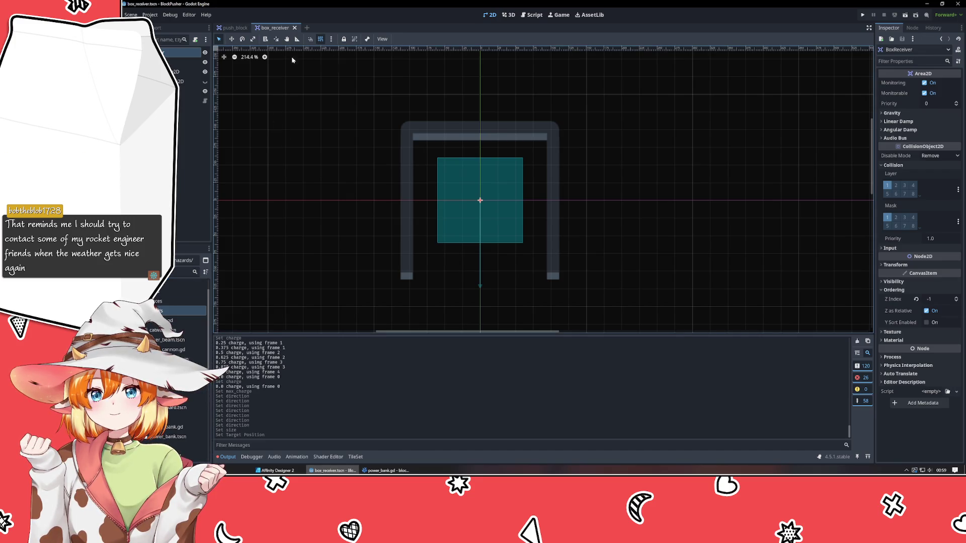
pyautogui.middleClick(236, 29)
pyautogui.middleClick(236, 30)
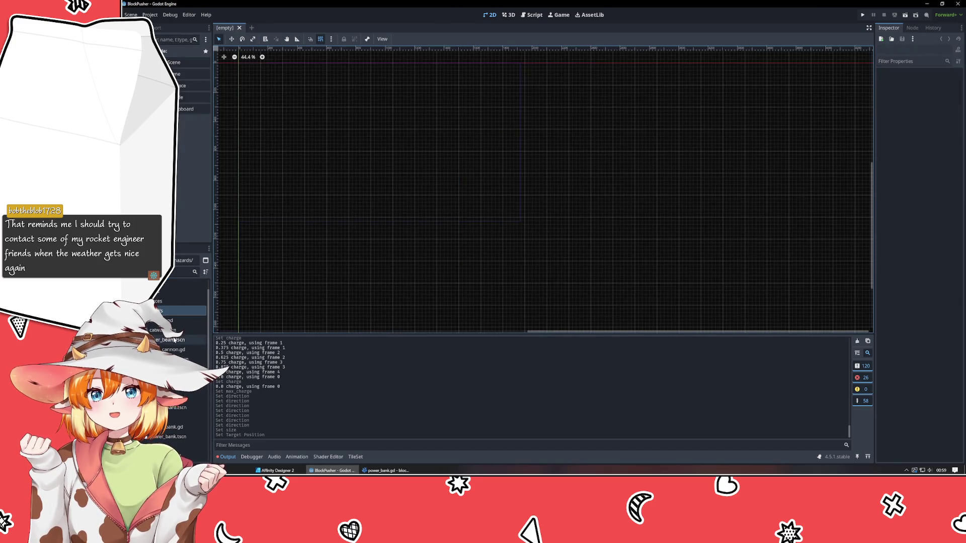
# Step: In map_0, select and delete the 16 gameplay object nodes
pyautogui.scroll(-5, 476, 255)
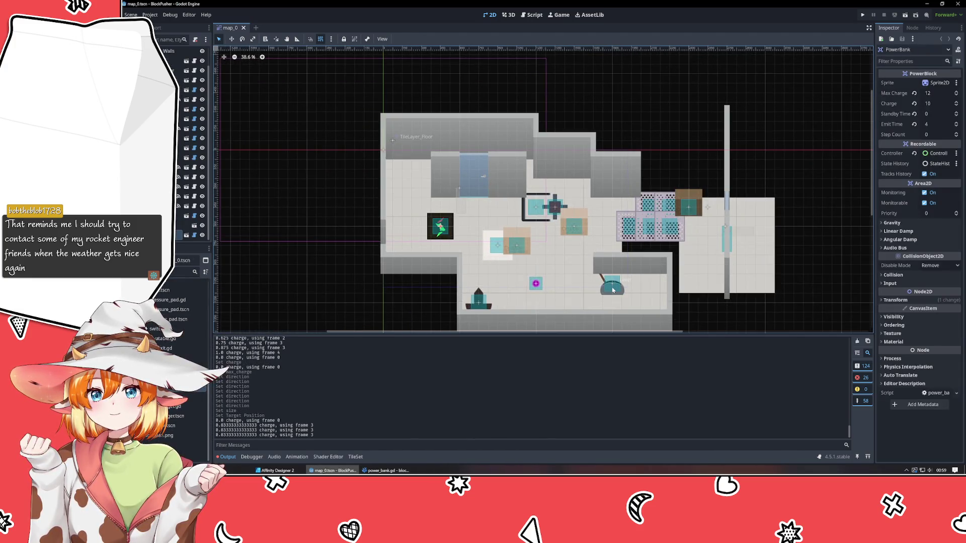
pyautogui.scroll(-2, 577, 272)
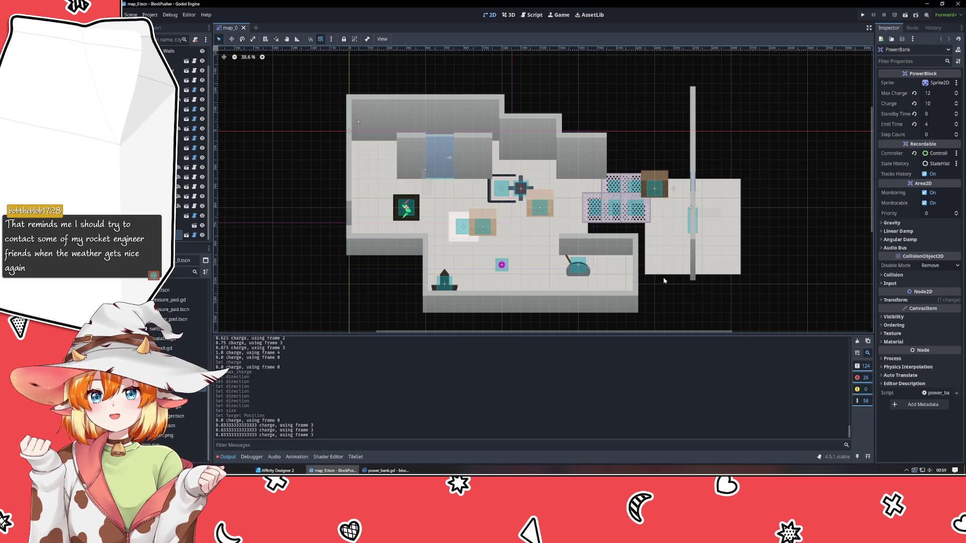
pyautogui.hscroll(3, 501, 137)
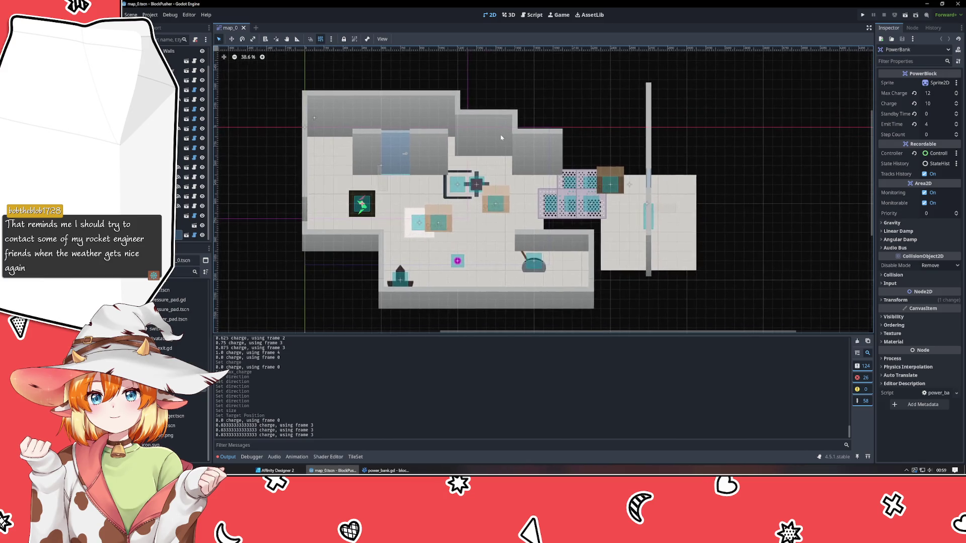
pyautogui.scroll(-1, 501, 137)
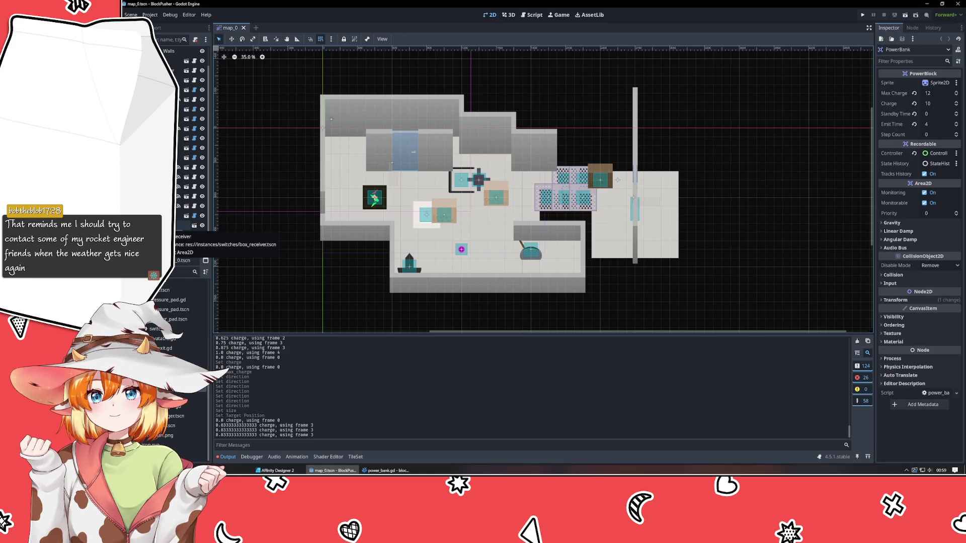
pyautogui.scroll(3, 186, 222)
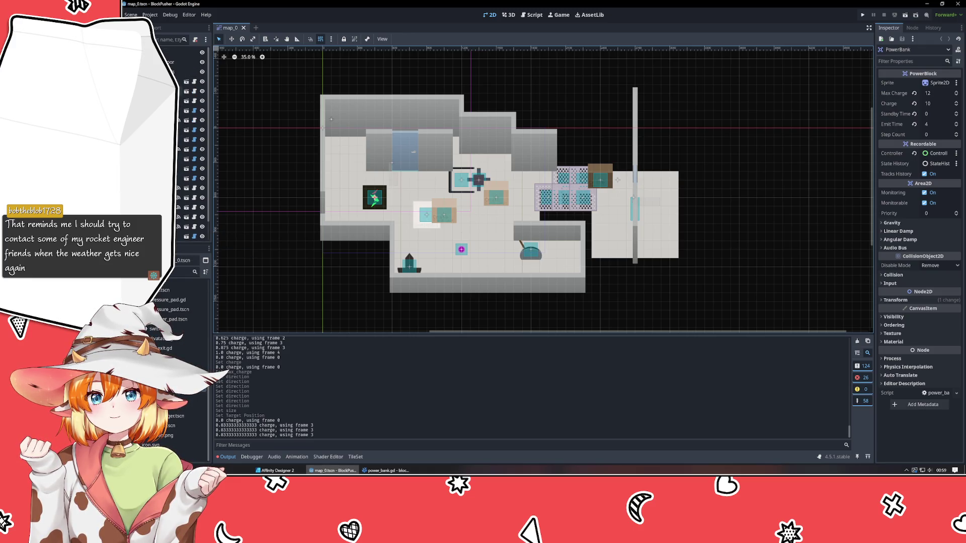
pyautogui.keyDown('shift'); pyautogui.click(192, 111); pyautogui.keyUp('shift')
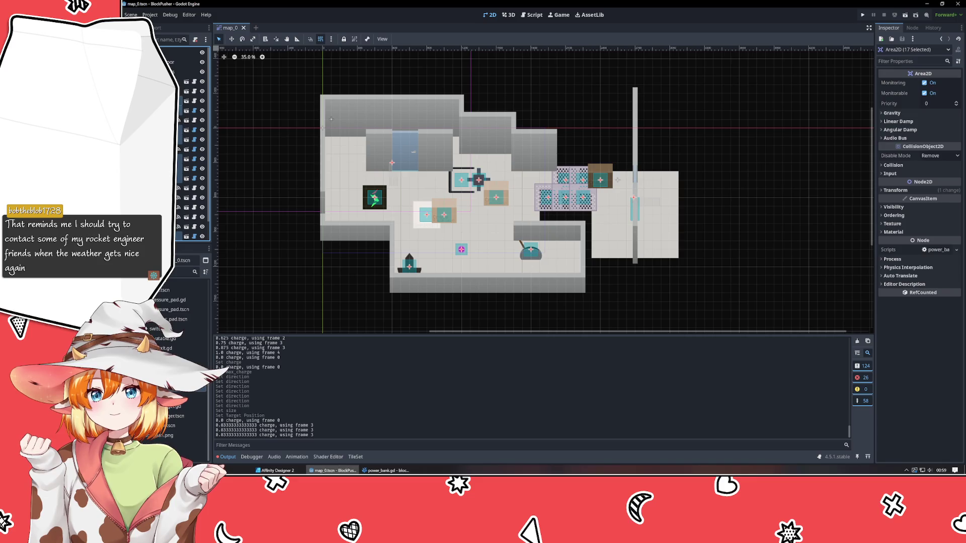
pyautogui.click(191, 110)
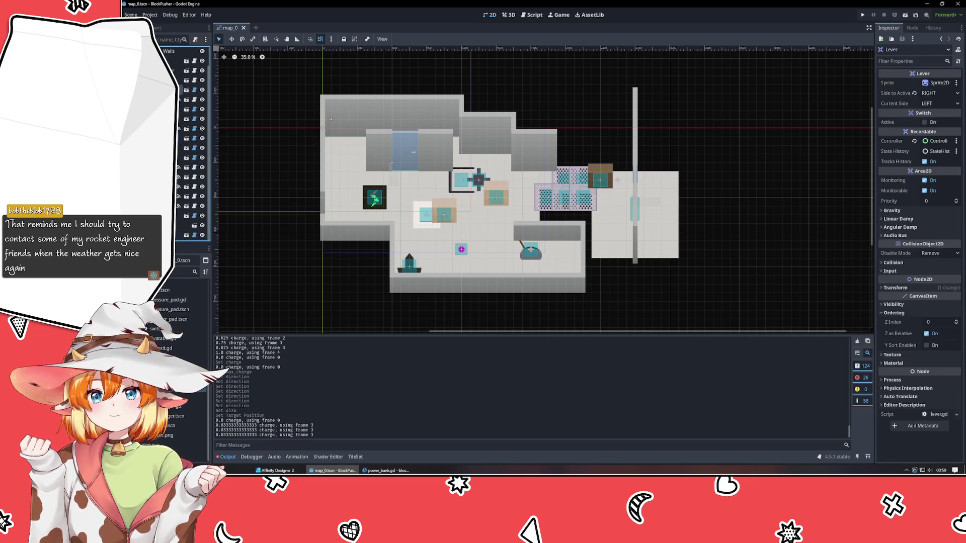
pyautogui.keyDown('shift'); pyautogui.click(191, 111); pyautogui.keyUp('shift')
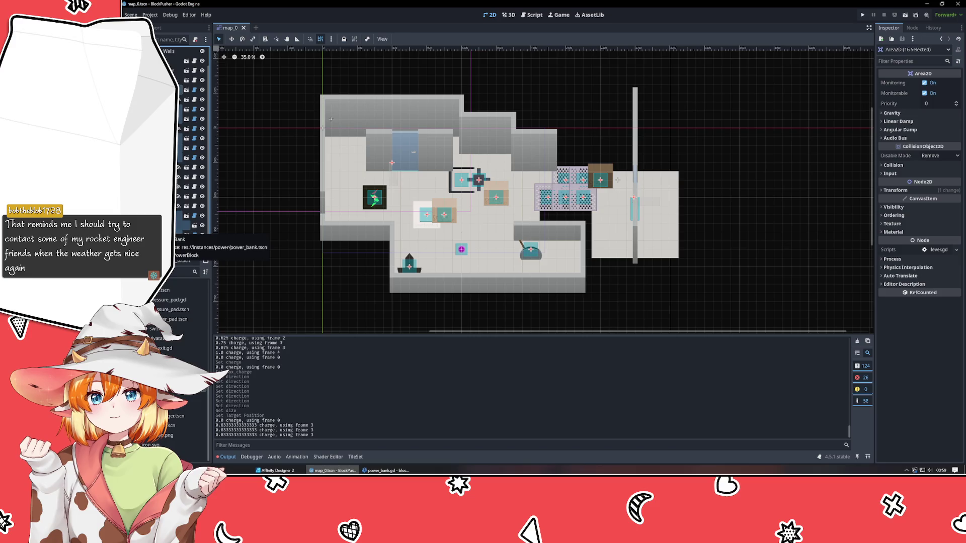
pyautogui.press('Delete')
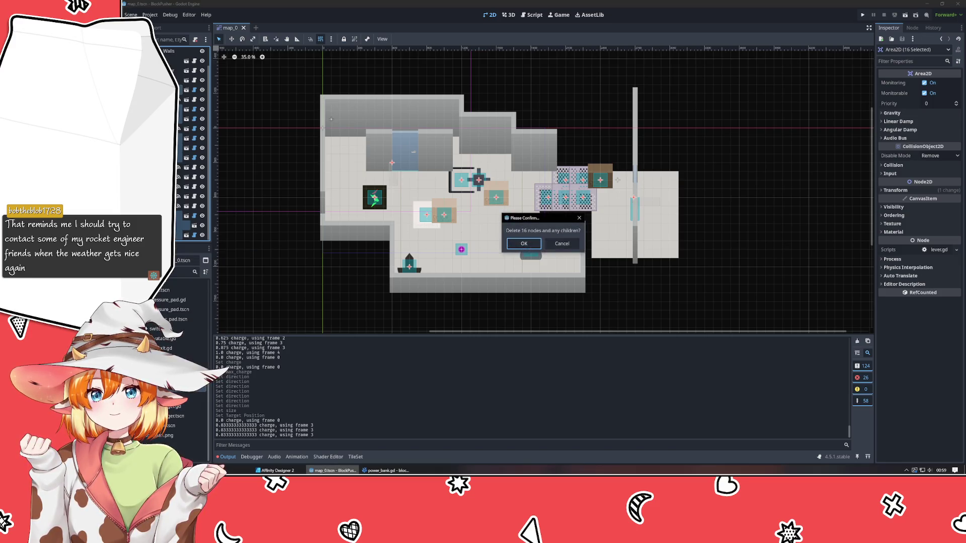
pyautogui.press('Return')
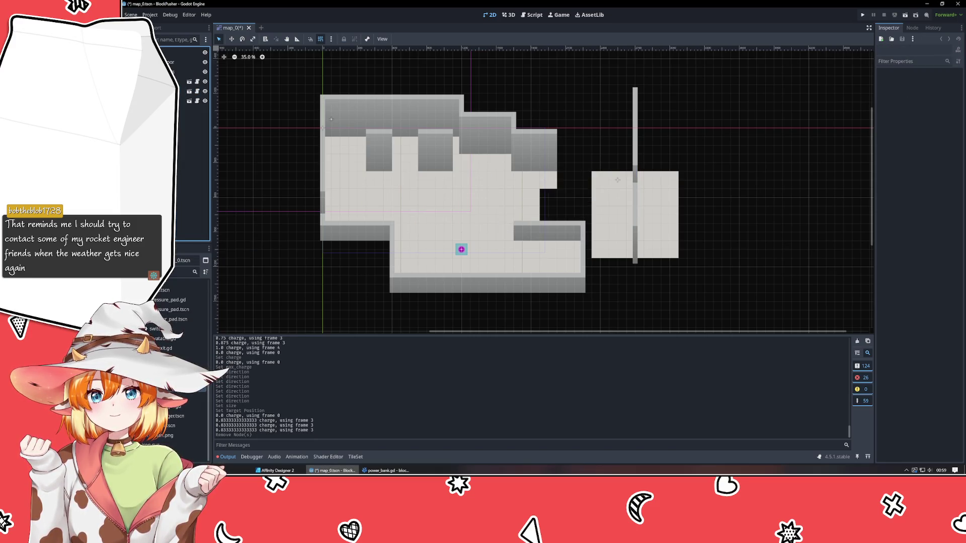
# Step: Delete the CameraTrigger node and one more leftover node
pyautogui.click(182, 91)
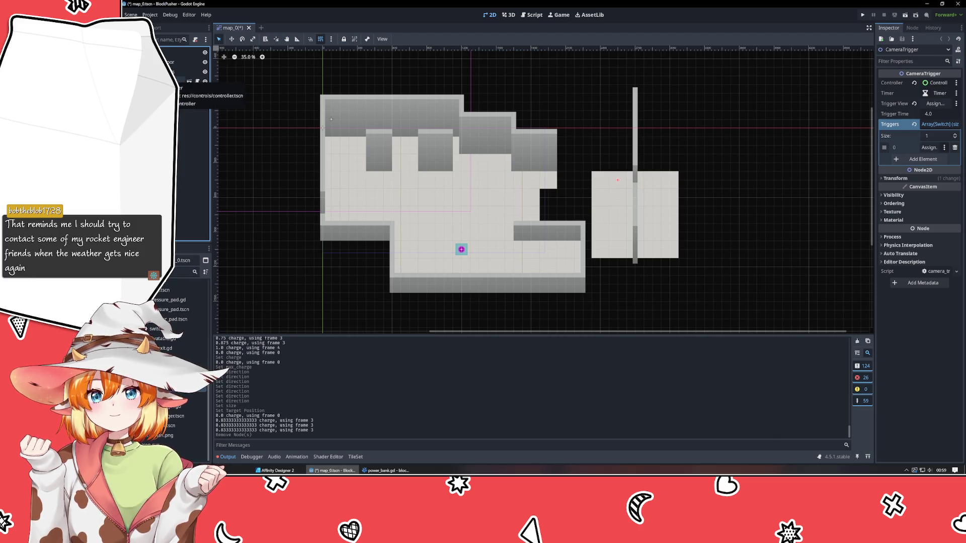
pyautogui.press('Delete')
pyautogui.press('Return')
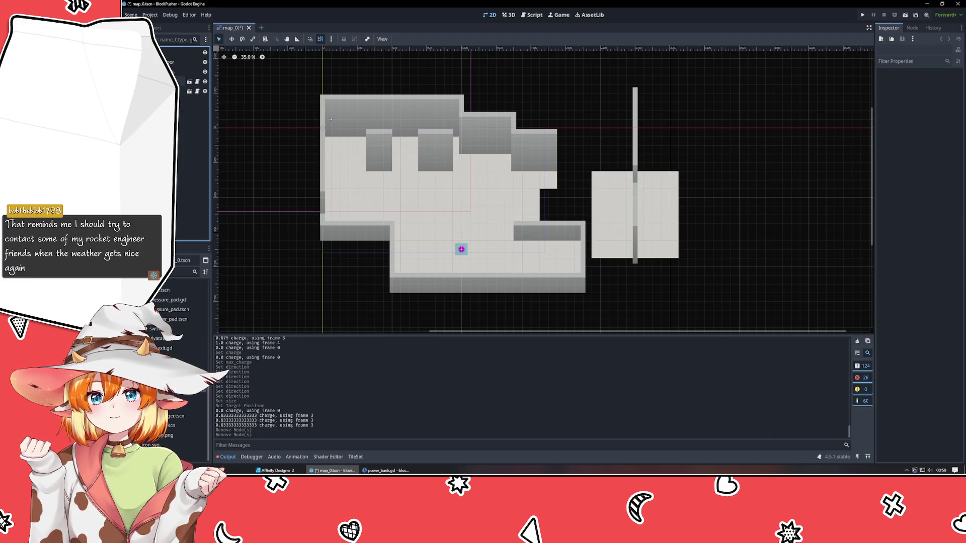
pyautogui.click(181, 71)
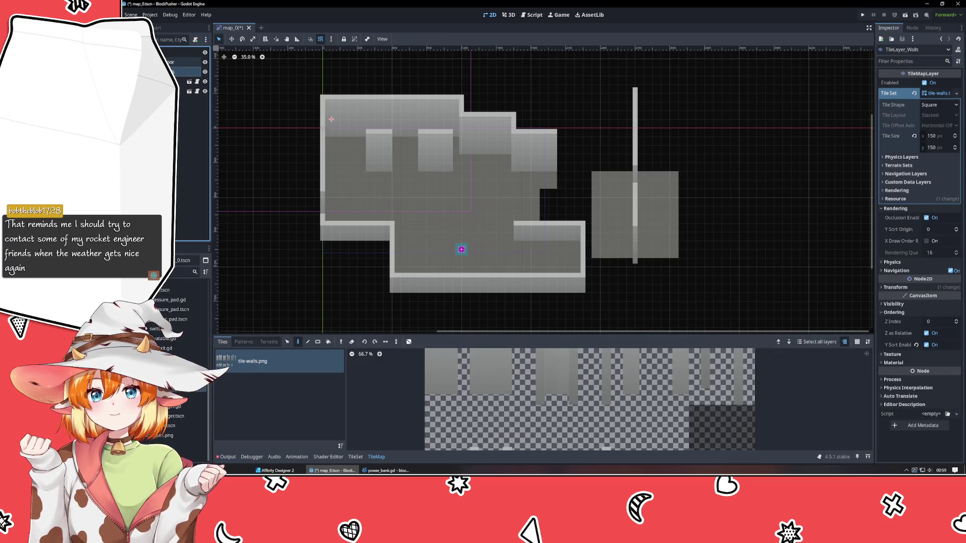
# Step: Erase all floor tiles on TileLayer_Floor
pyautogui.click(181, 62)
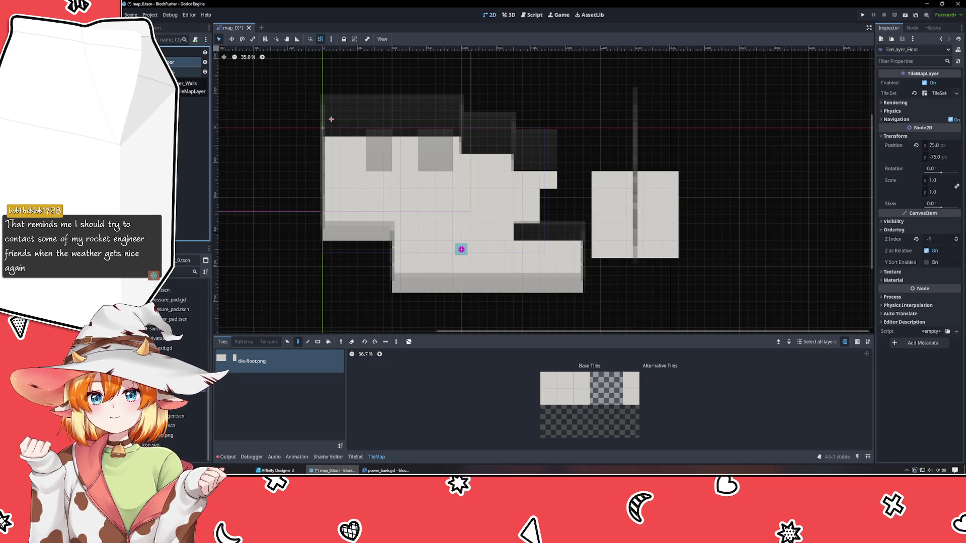
pyautogui.click(352, 342)
pyautogui.moveTo(398, 281)
pyautogui.mouseDown()
pyautogui.moveTo(628, 272)
pyautogui.moveTo(401, 217)
pyautogui.moveTo(721, 185)
pyautogui.moveTo(370, 157)
pyautogui.moveTo(274, 229)
pyautogui.moveTo(233, 188)
pyautogui.mouseUp()
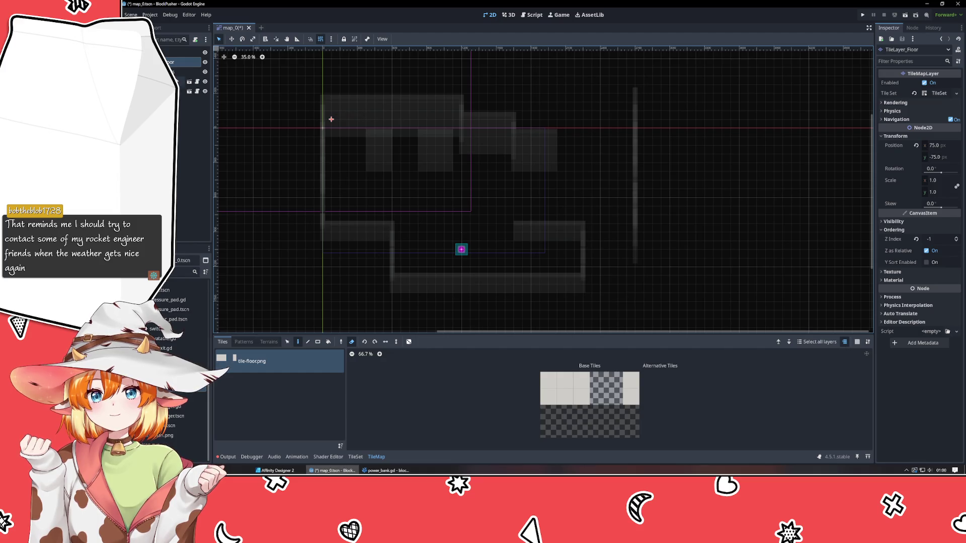
# Step: Erase the wall tiles, floating blocks and right vertical wall on TileLayer_Walls
pyautogui.click(174, 72)
pyautogui.moveTo(477, 129)
pyautogui.mouseDown()
pyautogui.moveTo(330, 121)
pyautogui.moveTo(610, 166)
pyautogui.moveTo(602, 209)
pyautogui.moveTo(471, 223)
pyautogui.moveTo(570, 283)
pyautogui.moveTo(361, 276)
pyautogui.moveTo(378, 244)
pyautogui.moveTo(395, 261)
pyautogui.moveTo(341, 217)
pyautogui.moveTo(324, 174)
pyautogui.moveTo(329, 256)
pyautogui.mouseUp()
pyautogui.moveTo(639, 87); pyautogui.dragTo(635, 285)
pyautogui.click(181, 61)
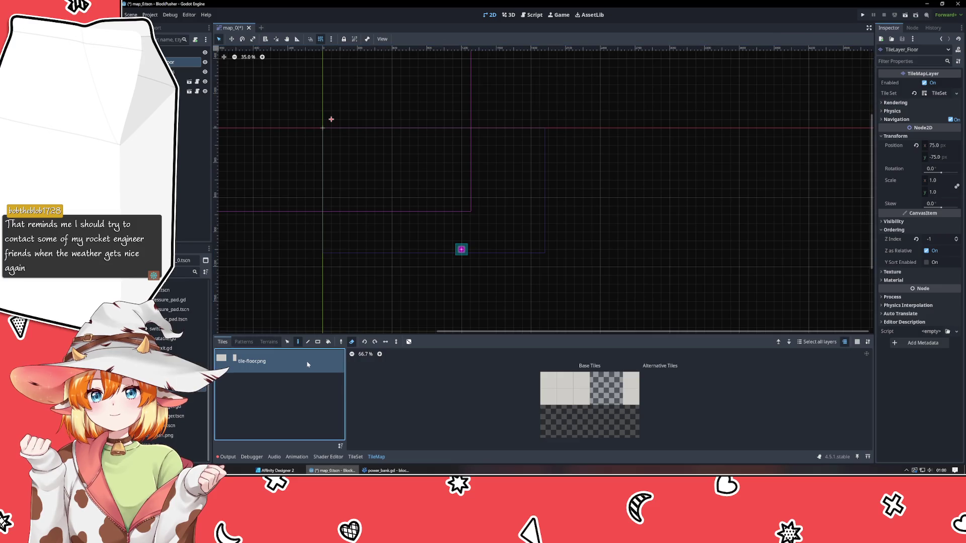
# Step: Replace tile-floor.png with an auto-tiled Floor_Tiles.png atlas source and reset the floor layer to 0, 0
pyautogui.click(354, 456)
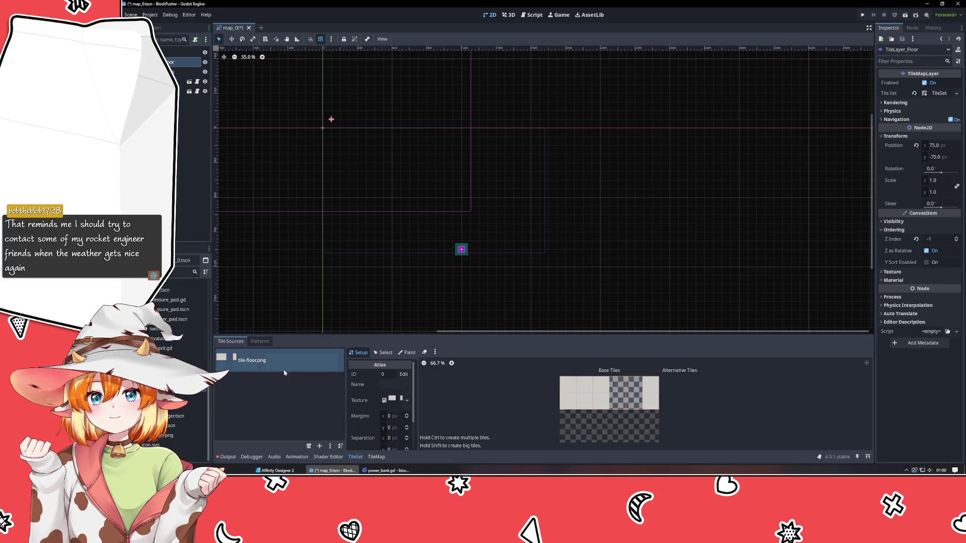
pyautogui.click(308, 447)
pyautogui.click(319, 447)
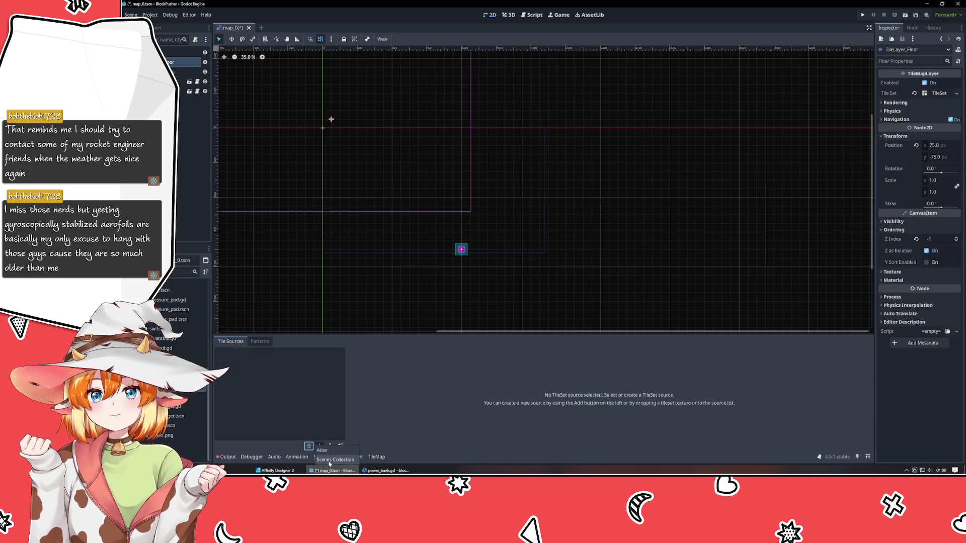
pyautogui.click(322, 451)
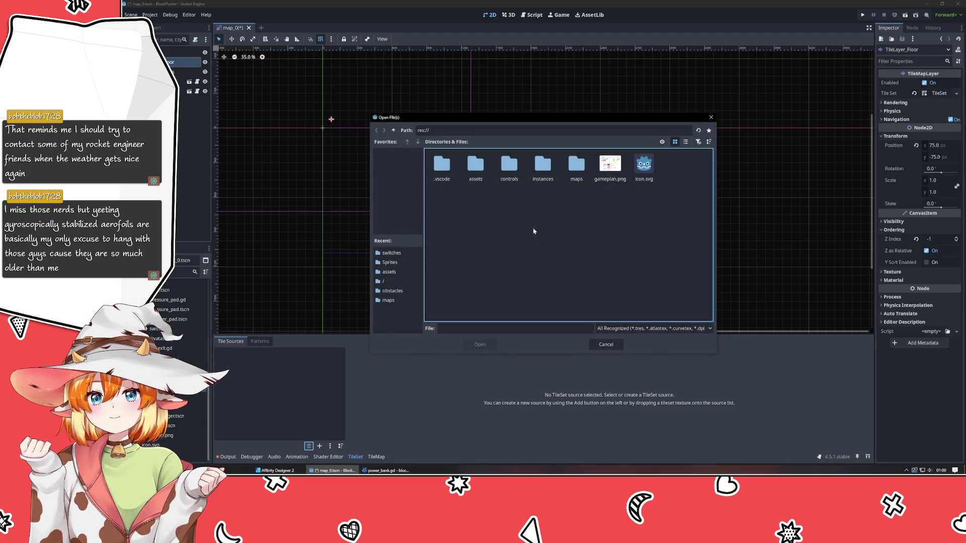
pyautogui.doubleClick(476, 164)
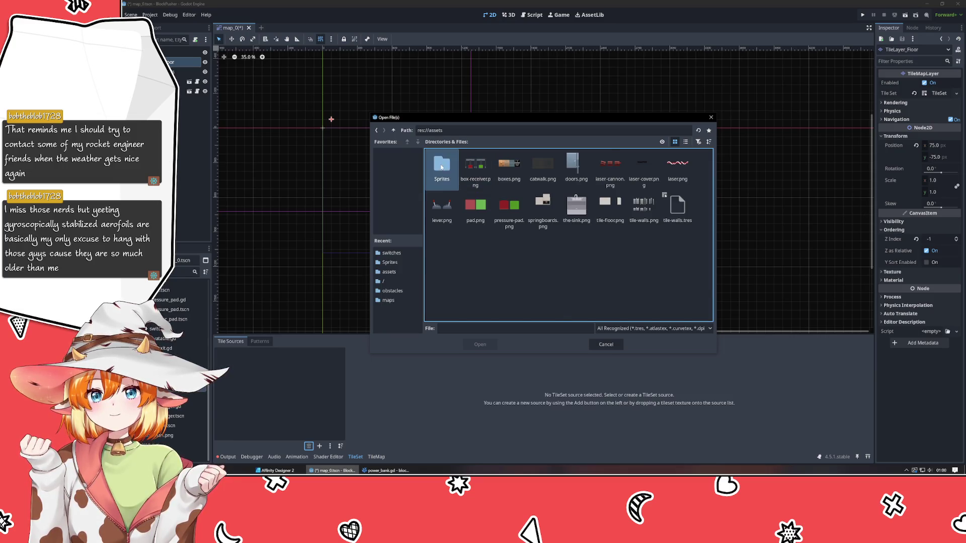
pyautogui.doubleClick(442, 167)
pyautogui.click(690, 212)
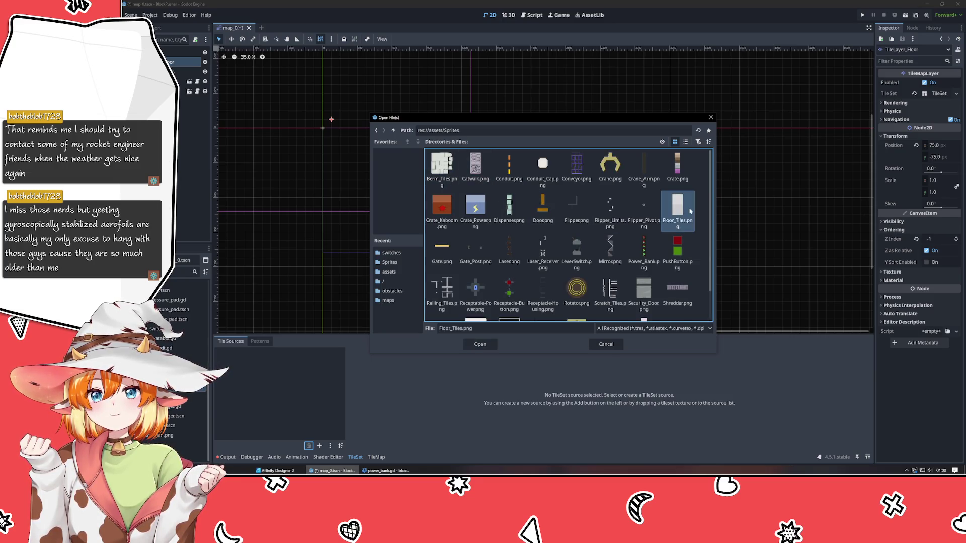
pyautogui.doubleClick(690, 212)
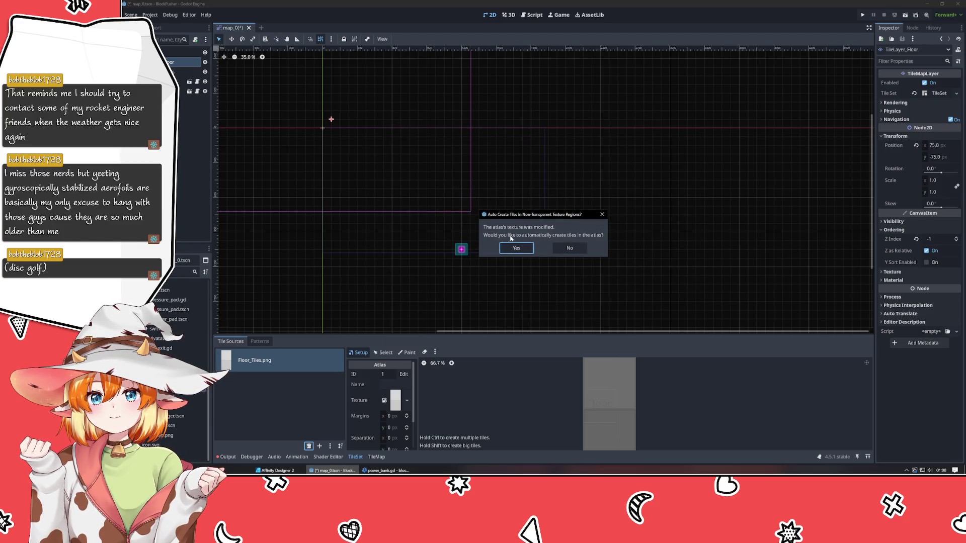
pyautogui.click(532, 248)
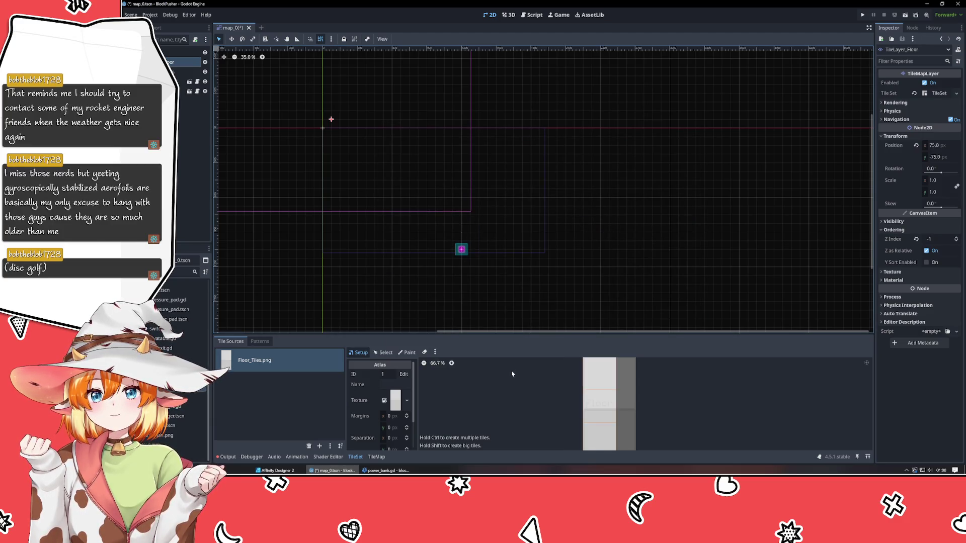
pyautogui.scroll(1, 522, 401)
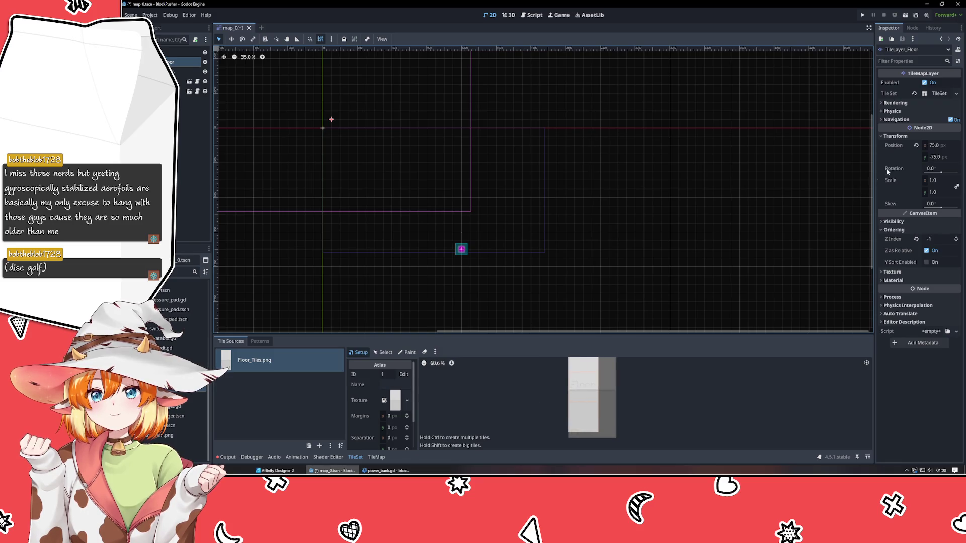
pyautogui.click(916, 145)
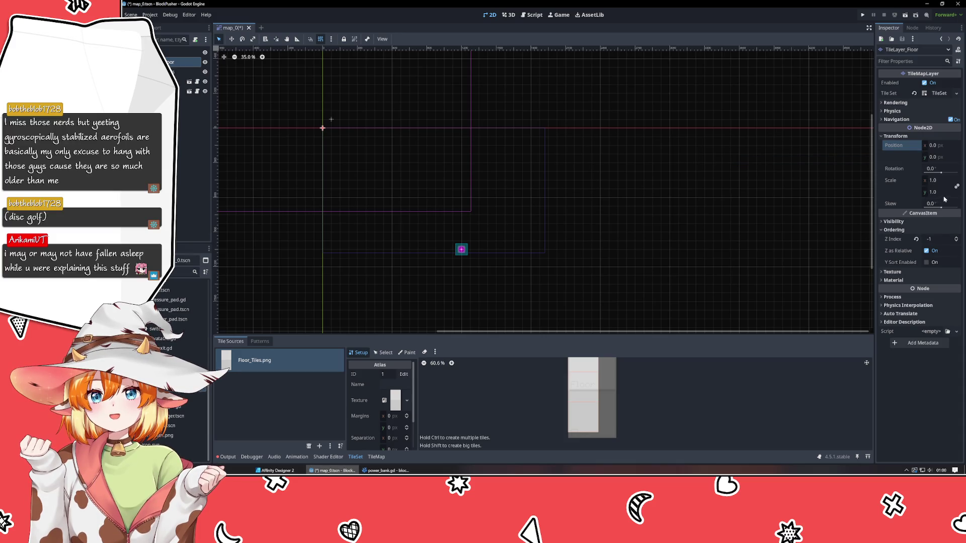
# Step: Set the floor TileSet's tile size to 240 px
pyautogui.click(937, 93)
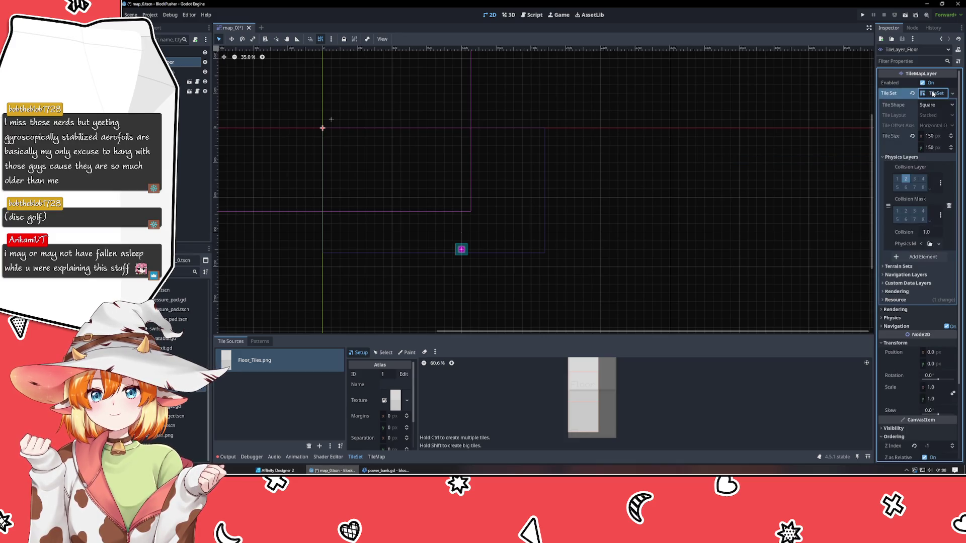
pyautogui.click(939, 136)
pyautogui.write('240')
pyautogui.press('Return')
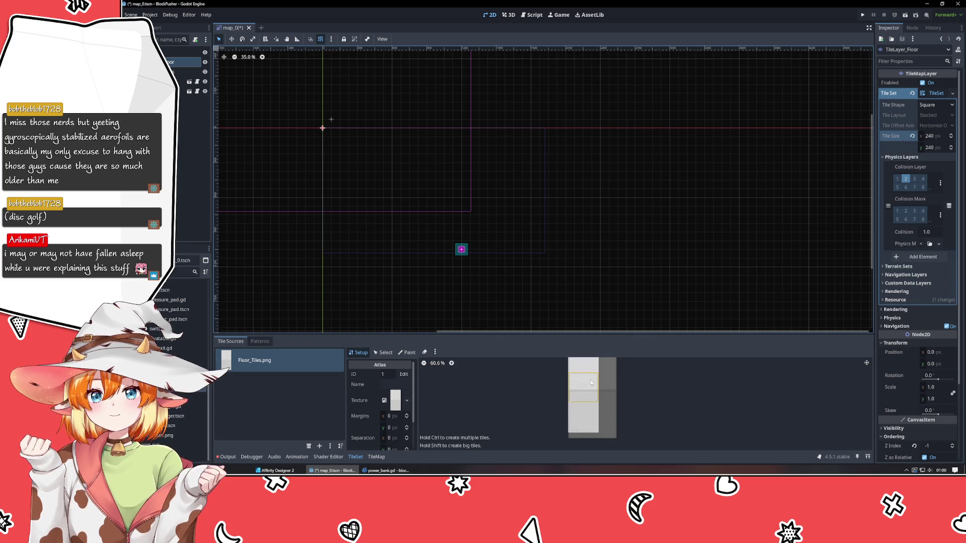
pyautogui.scroll(1, 592, 376)
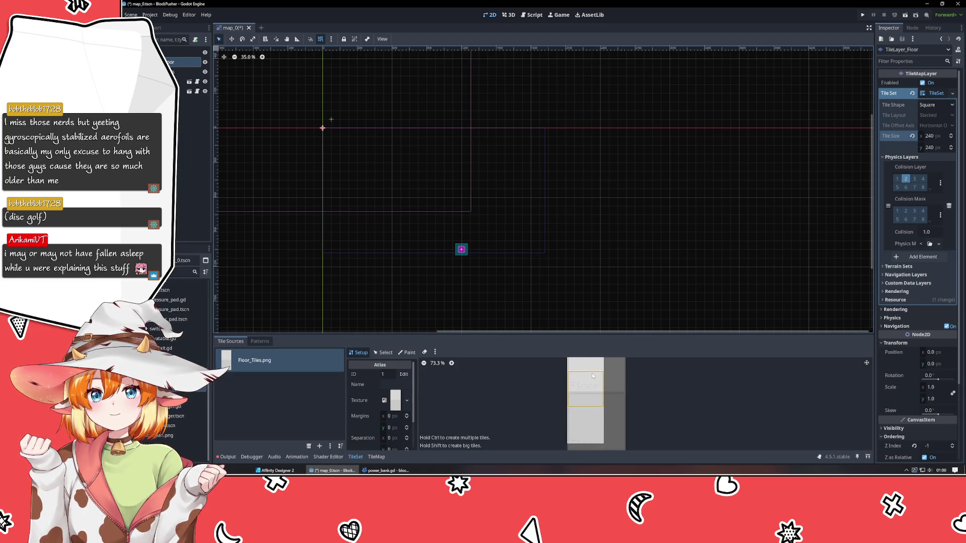
pyautogui.scroll(-2, 593, 378)
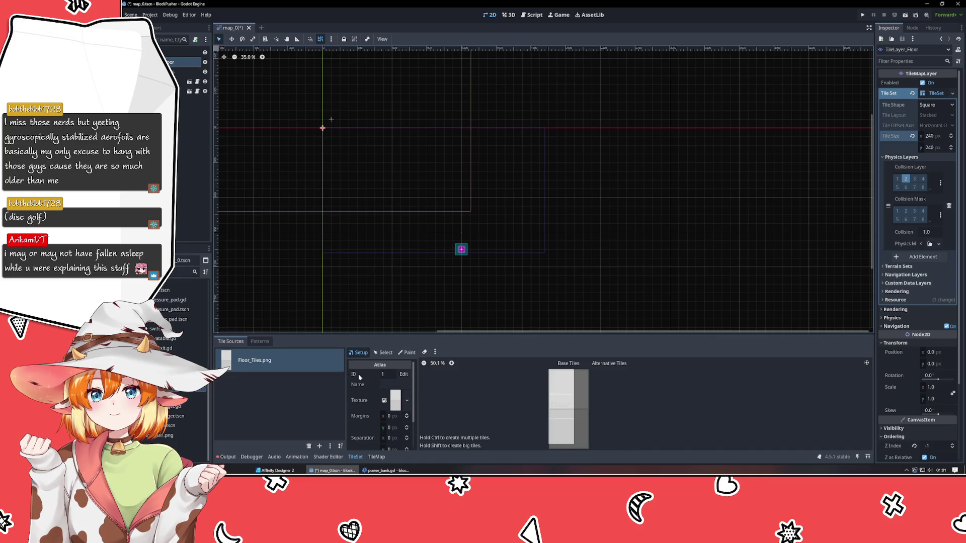
# Step: Set the Floor_Tiles.png atlas texture region to 240 × 240 and create its tiles
pyautogui.click(435, 352)
pyautogui.click(436, 353)
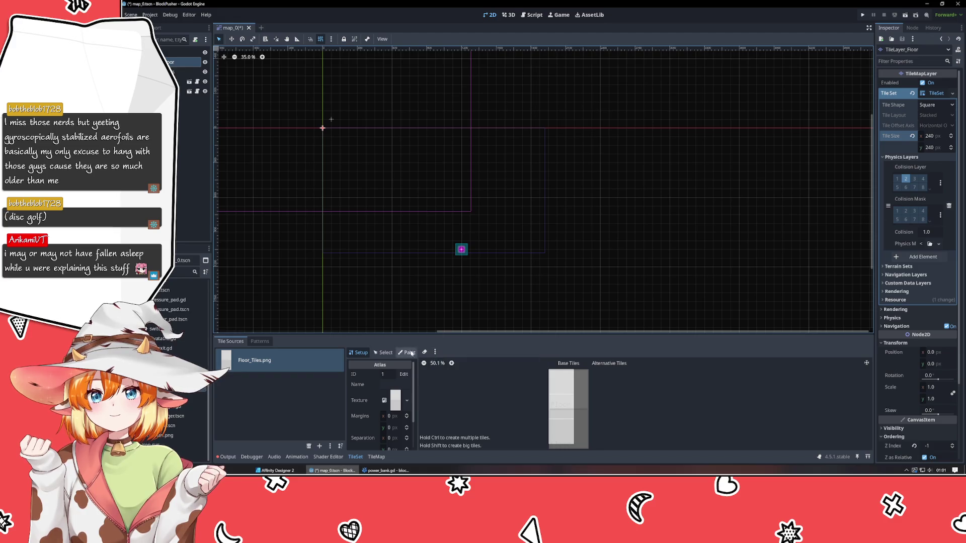
pyautogui.scroll(-2, 366, 399)
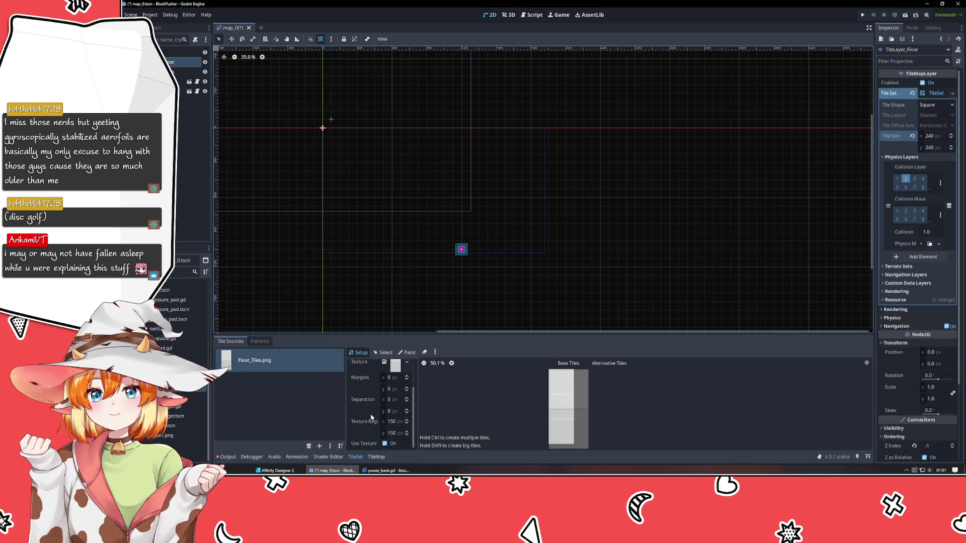
pyautogui.click(391, 421)
pyautogui.write('240')
pyautogui.press('Tab')
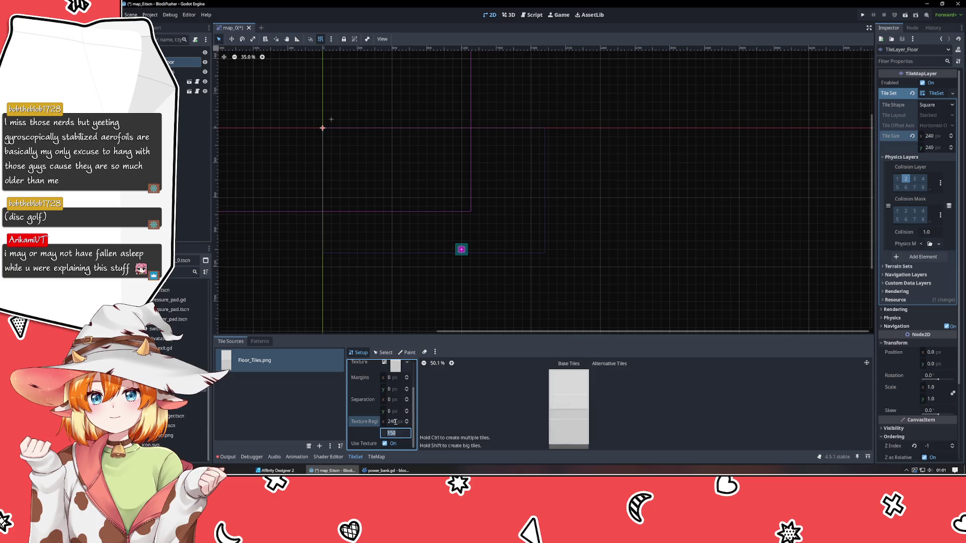
pyautogui.write('240')
pyautogui.press('Tab')
pyautogui.click(562, 437)
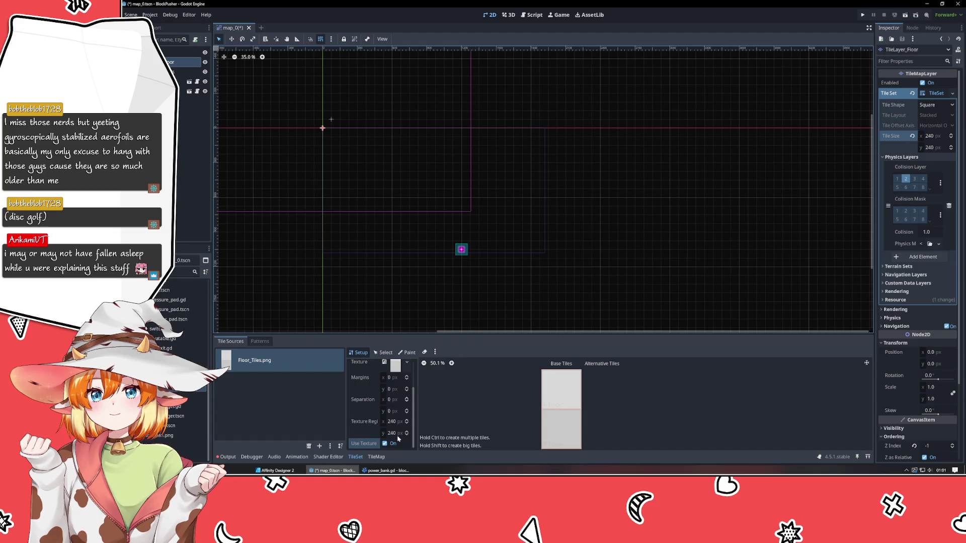
# Step: Select the upper floor tile in the Floor_Tiles.png atlas
pyautogui.scroll(2, 376, 414)
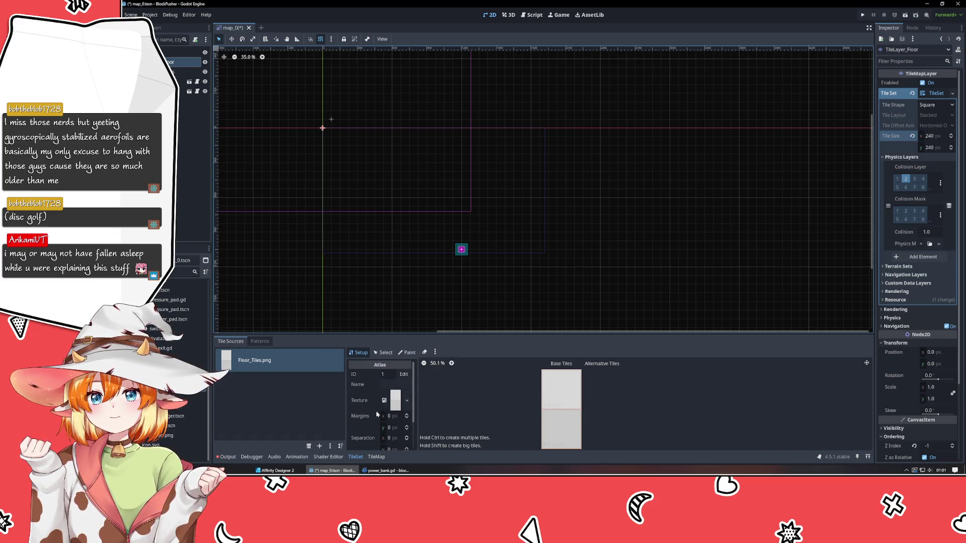
pyautogui.scroll(-2, 376, 413)
pyautogui.scroll(2, 363, 429)
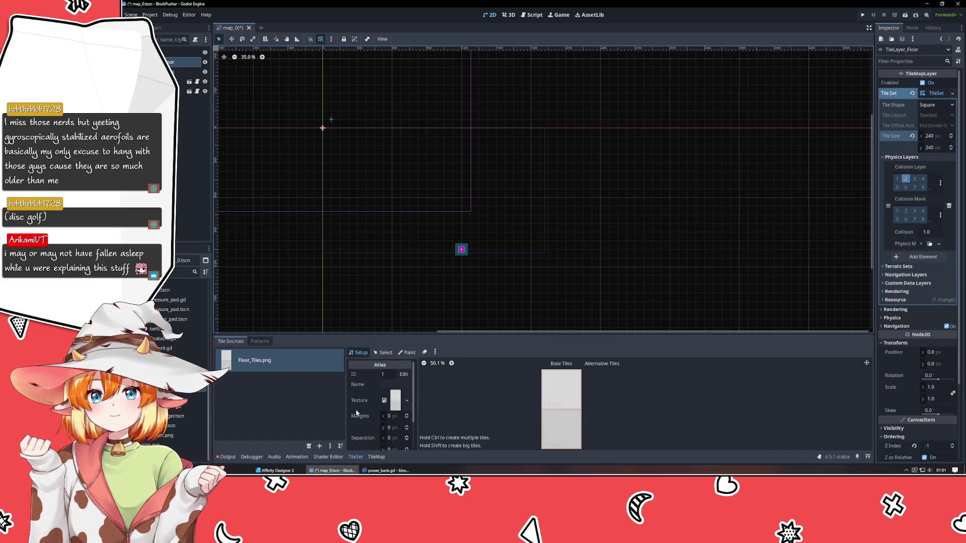
pyautogui.click(383, 353)
pyautogui.click(561, 390)
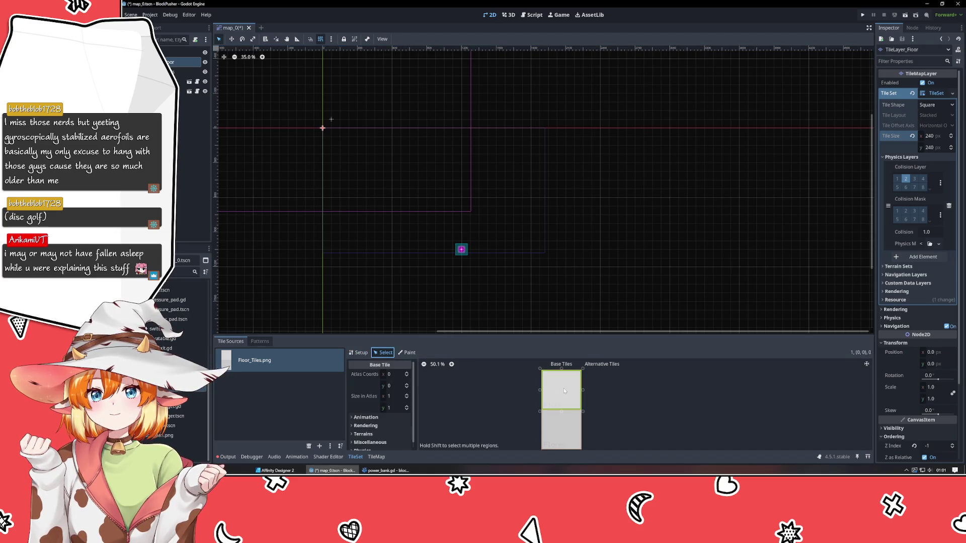
# Step: Reset the upper and lower floor tiles to full-square collision shapes on Physics Layer 0
pyautogui.scroll(-1, 377, 425)
pyautogui.click(374, 436)
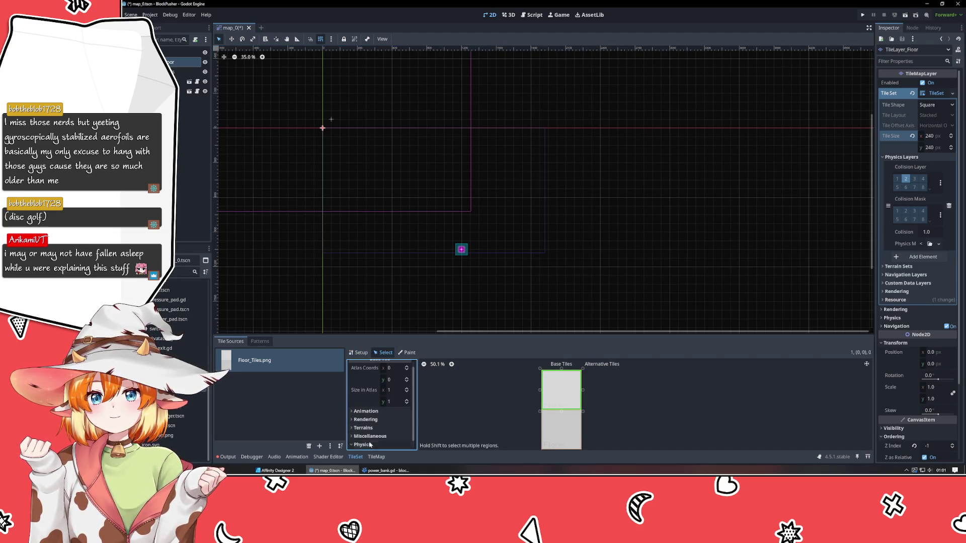
pyautogui.click(375, 444)
pyautogui.scroll(-3, 369, 427)
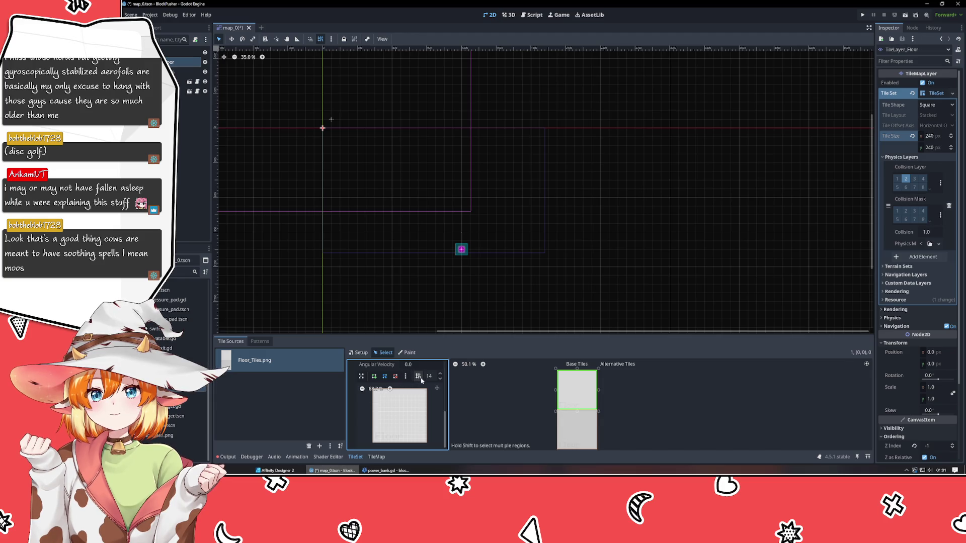
pyautogui.click(405, 377)
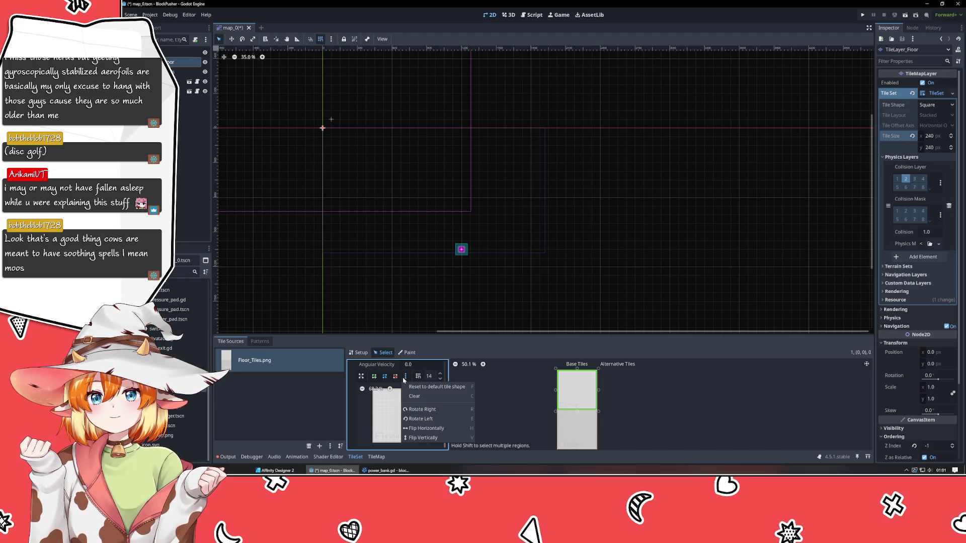
pyautogui.click(436, 387)
pyautogui.click(587, 431)
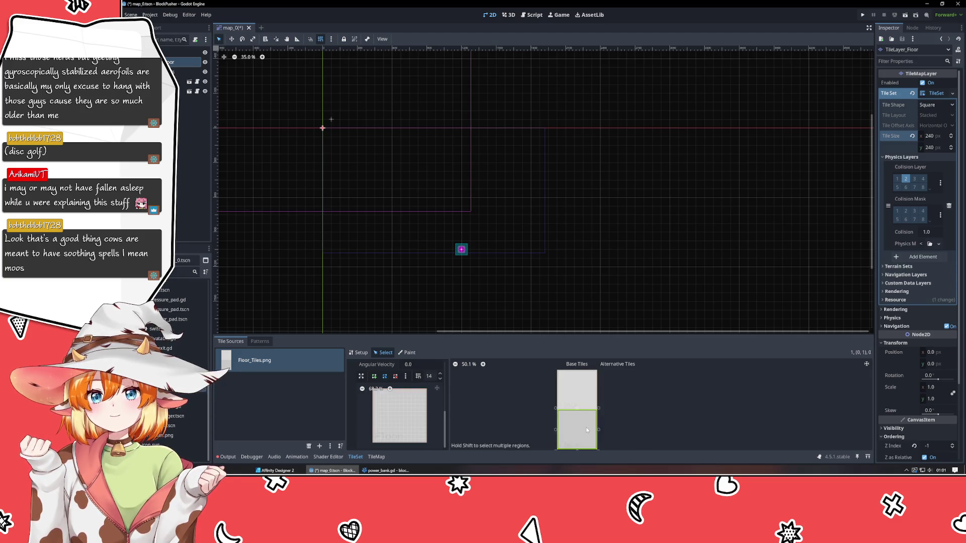
pyautogui.click(589, 395)
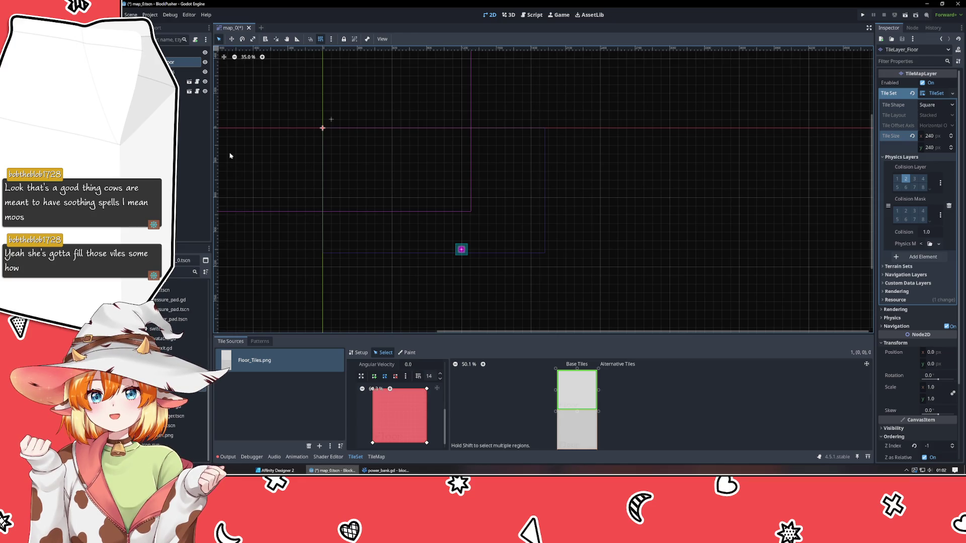
# Step: In the TileMap panel, pick the plain floor tile with the single-tile pencil
pyautogui.click(375, 457)
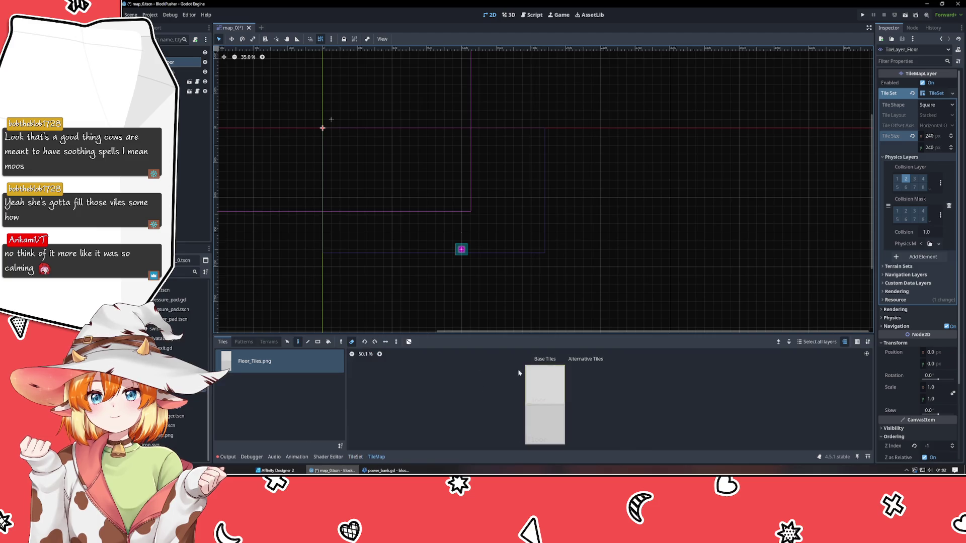
pyautogui.click(541, 395)
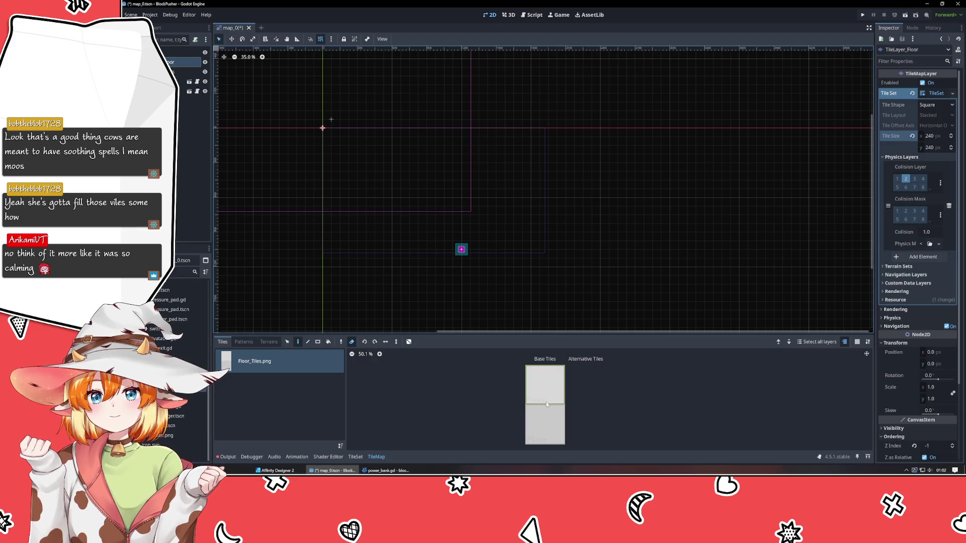
pyautogui.scroll(3, 286, 196)
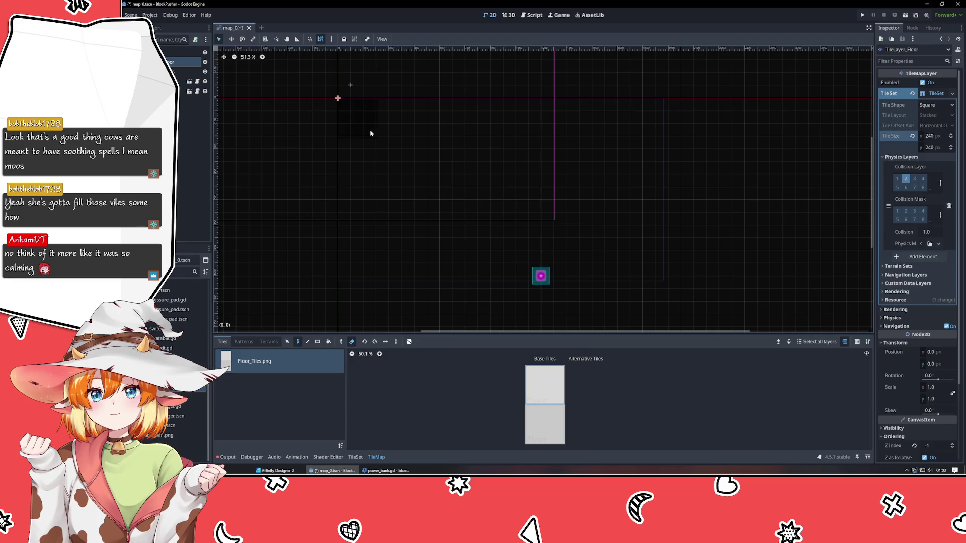
pyautogui.click(340, 344)
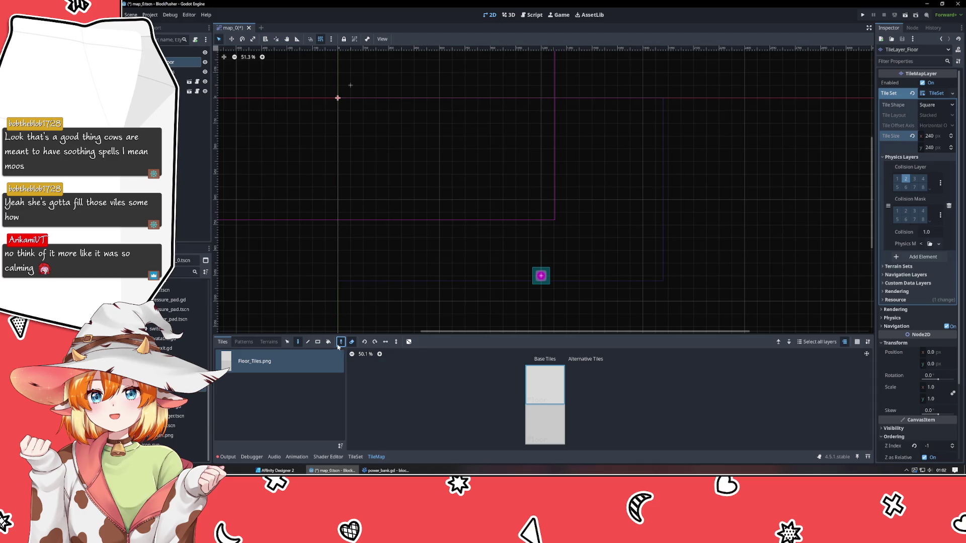
pyautogui.click(298, 341)
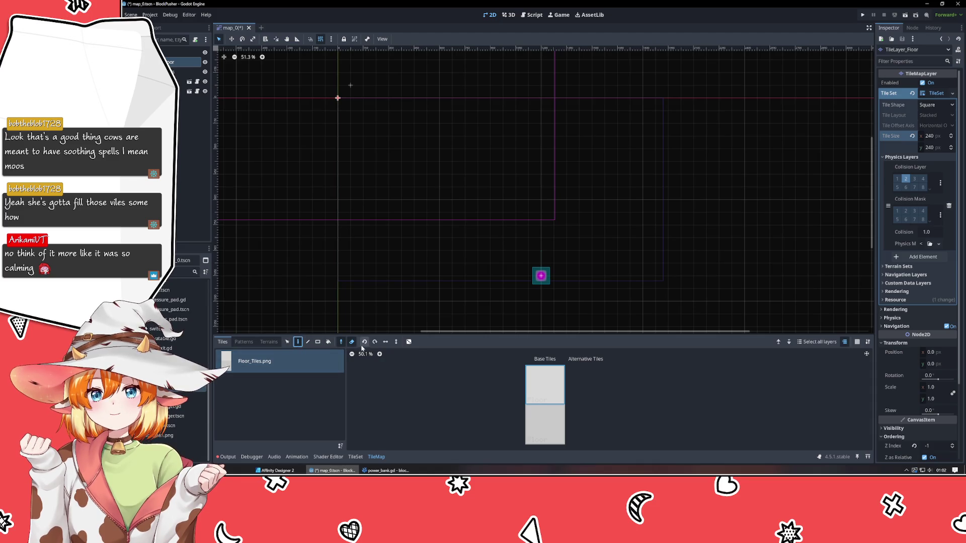
pyautogui.click(341, 343)
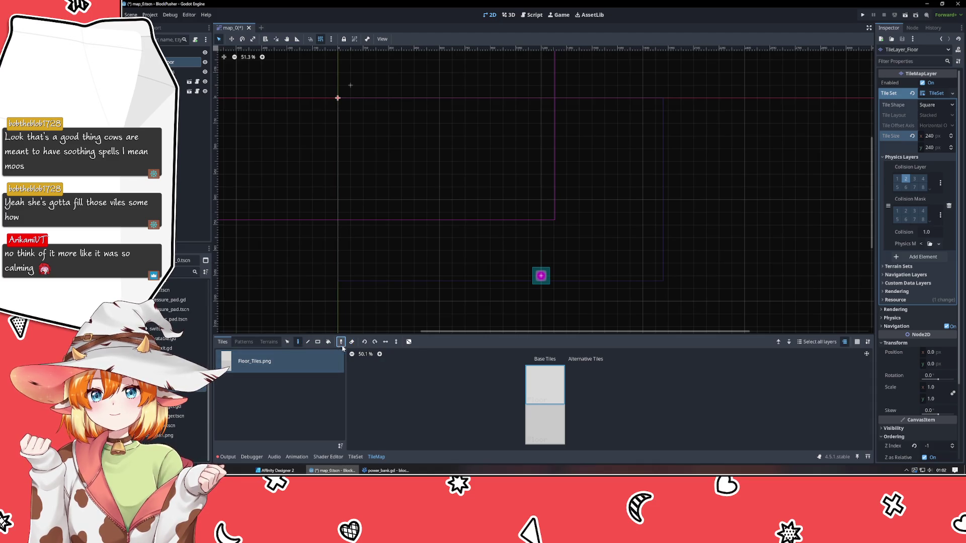
pyautogui.click(556, 392)
# Step: Paint five full-width rows of light floor tiles across the map
pyautogui.moveTo(352, 117); pyautogui.dragTo(806, 121)
pyautogui.moveTo(403, 157); pyautogui.dragTo(815, 160)
pyautogui.moveTo(359, 201); pyautogui.dragTo(806, 201)
pyautogui.moveTo(397, 240)
pyautogui.mouseDown()
pyautogui.moveTo(358, 240)
pyautogui.moveTo(805, 234)
pyautogui.mouseUp()
pyautogui.moveTo(357, 281); pyautogui.dragTo(790, 278)
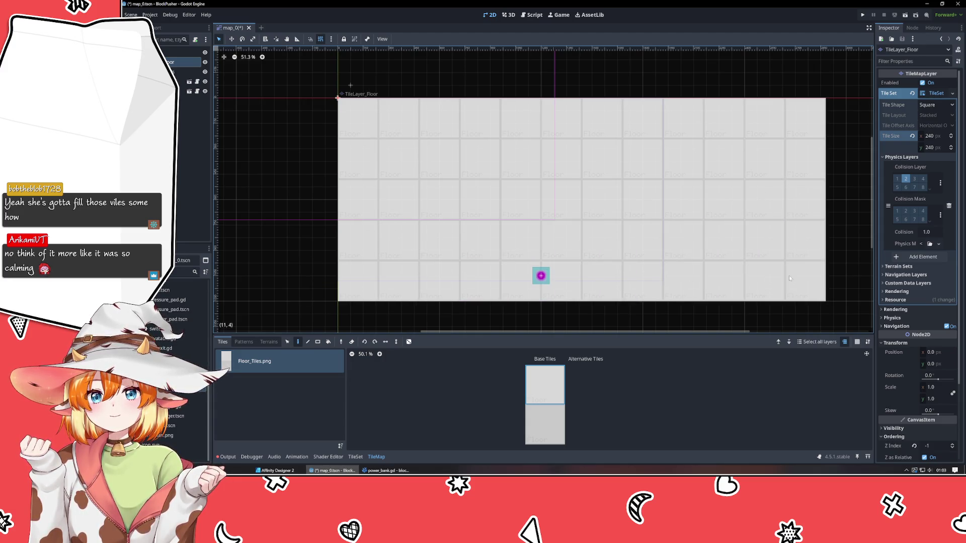
pyautogui.scroll(-3, 740, 236)
# Step: Add floor rows along the top, erase a gap near the top right, and place a darker floor tile
pyautogui.moveTo(755, 237)
pyautogui.mouseDown()
pyautogui.moveTo(654, 187)
pyautogui.moveTo(732, 214)
pyautogui.moveTo(752, 237)
pyautogui.mouseUp()
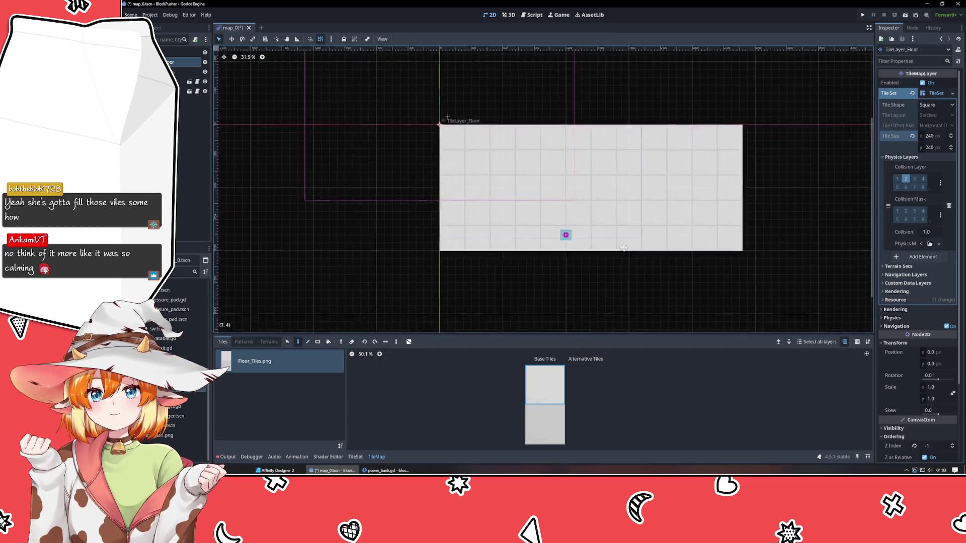
pyautogui.moveTo(475, 168)
pyautogui.mouseDown()
pyautogui.moveTo(752, 168)
pyautogui.moveTo(752, 149)
pyautogui.moveTo(473, 142)
pyautogui.mouseUp()
pyautogui.moveTo(558, 121)
pyautogui.mouseDown()
pyautogui.moveTo(615, 118)
pyautogui.moveTo(602, 118)
pyautogui.mouseUp()
pyautogui.moveTo(487, 131); pyautogui.dragTo(742, 131)
pyautogui.moveTo(678, 157)
pyautogui.mouseDown()
pyautogui.moveTo(676, 166)
pyautogui.moveTo(698, 158)
pyautogui.moveTo(652, 168)
pyautogui.mouseUp()
pyautogui.moveTo(646, 210); pyautogui.dragTo(573, 209)
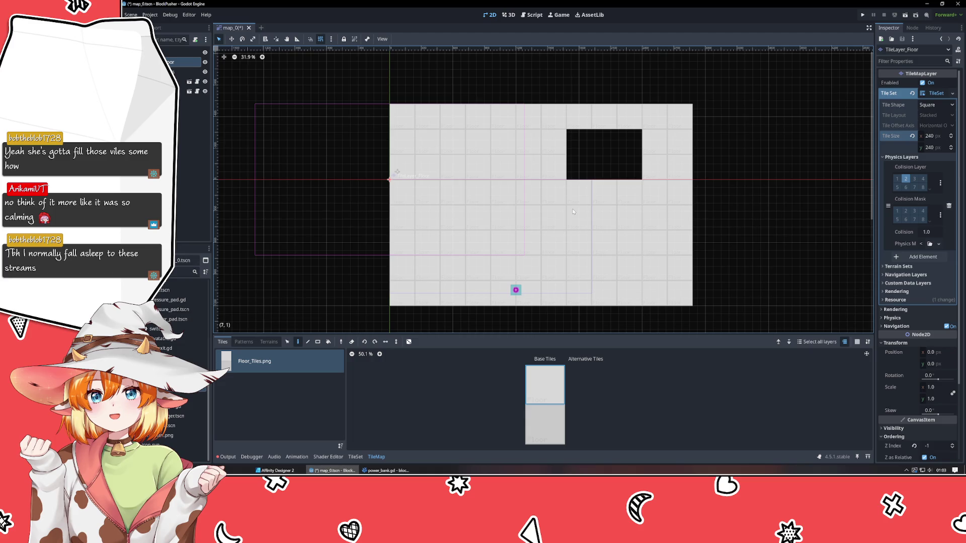
pyautogui.click(545, 425)
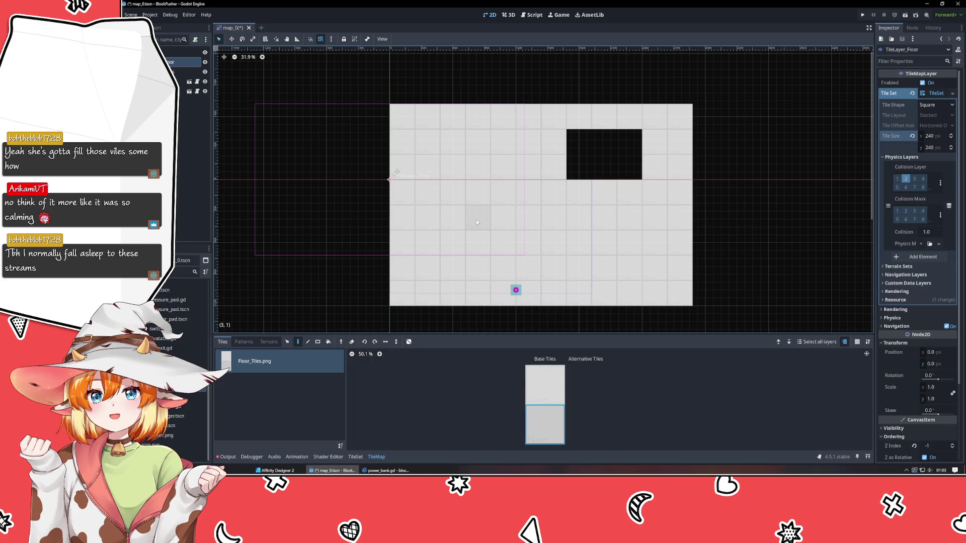
pyautogui.click(476, 180)
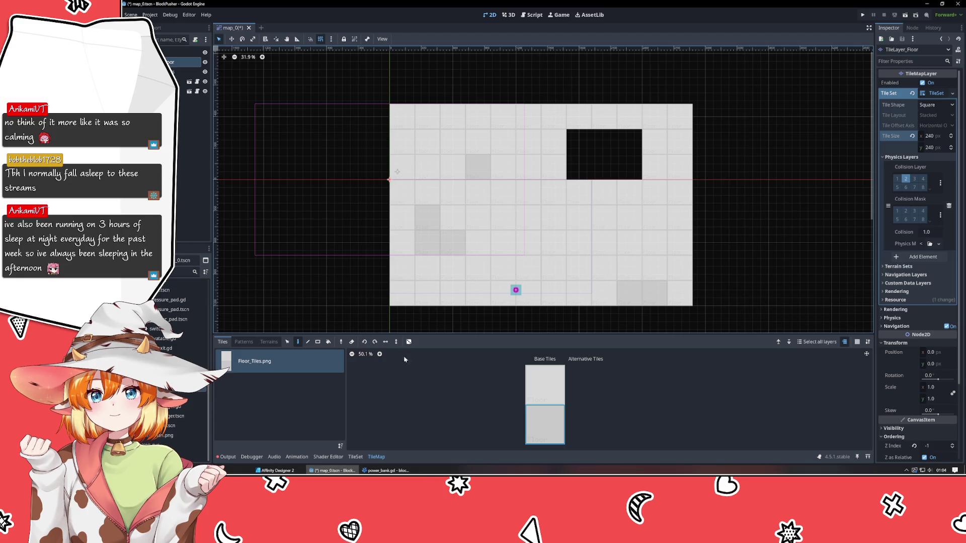
# Step: Open TileLayer_Walls' TileSet and delete the tile-walls.png source
pyautogui.click(173, 71)
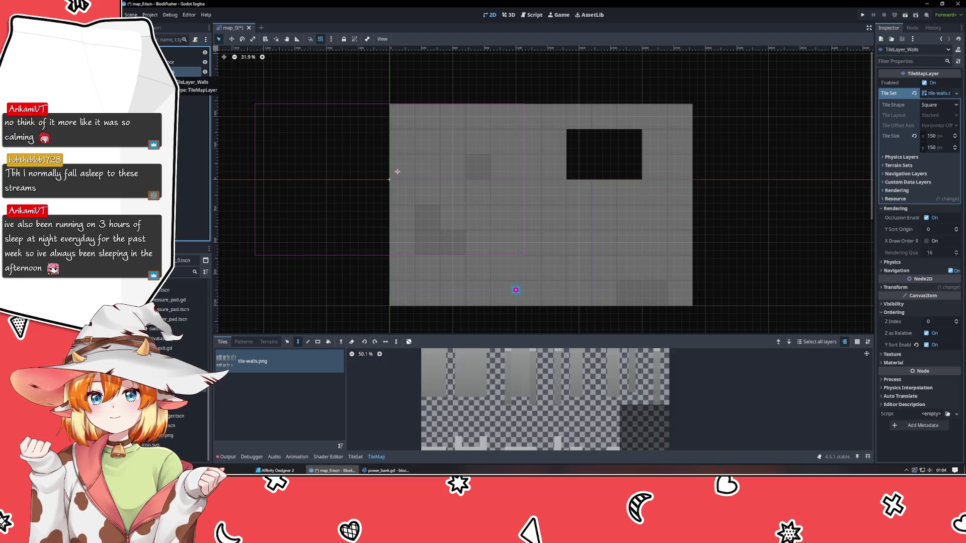
pyautogui.scroll(-3, 398, 397)
pyautogui.scroll(3, 398, 397)
pyautogui.scroll(-2, 398, 397)
pyautogui.scroll(2, 398, 397)
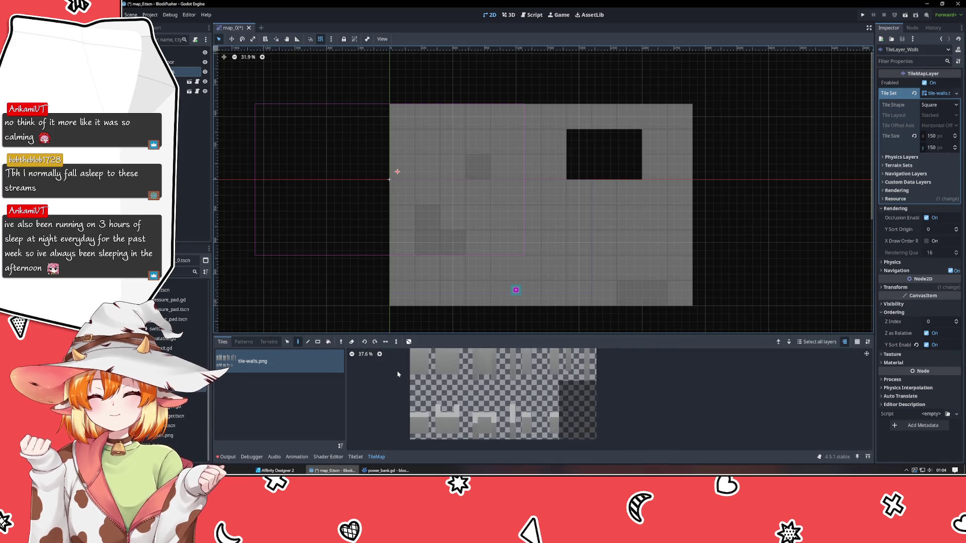
pyautogui.click(355, 457)
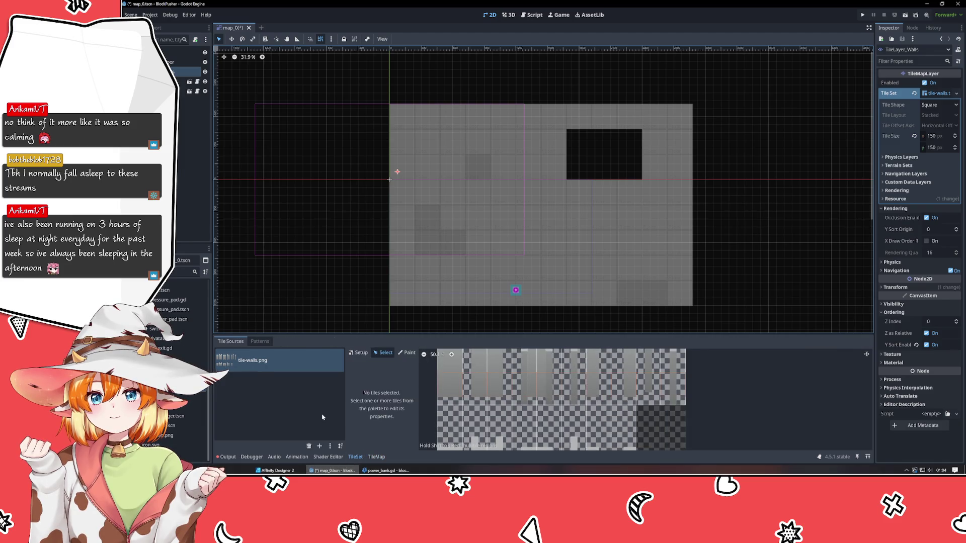
pyautogui.click(309, 446)
# Step: Set the walls TileSet tile size to 240 × 240
pyautogui.click(940, 137)
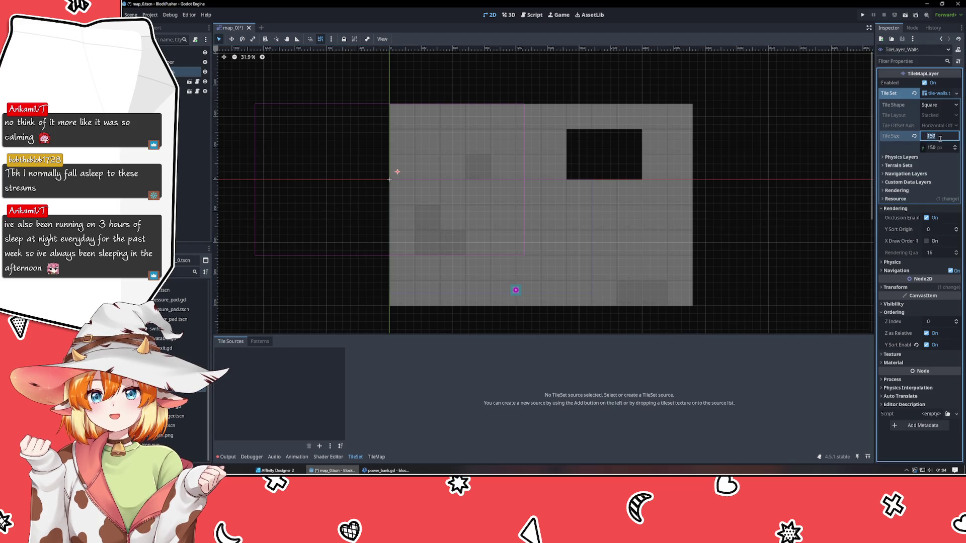
pyautogui.write('240')
pyautogui.press('Tab')
pyautogui.write('240')
pyautogui.press('Tab')
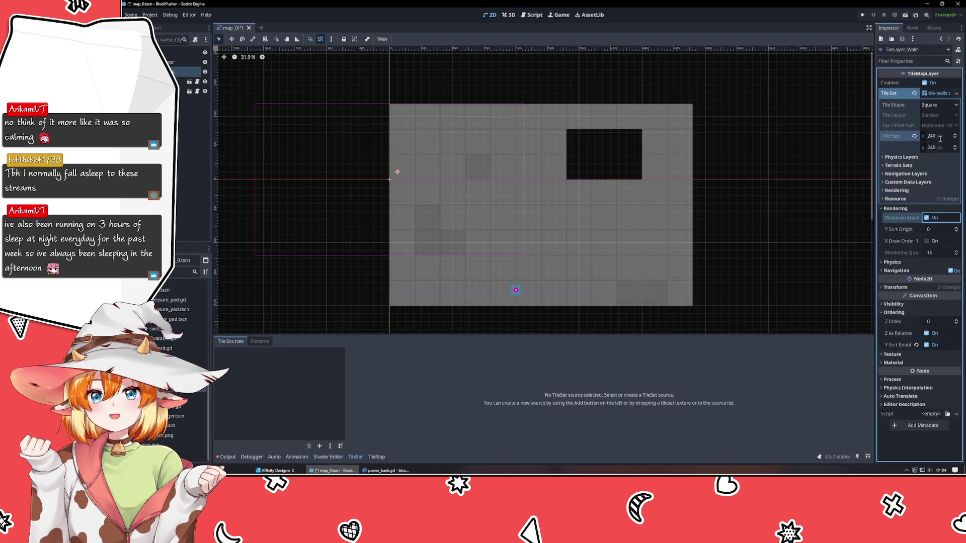
# Step: Add an Atlas source from Wall_Tiles.png and let Godot auto-create its tiles
pyautogui.click(319, 447)
pyautogui.click(323, 450)
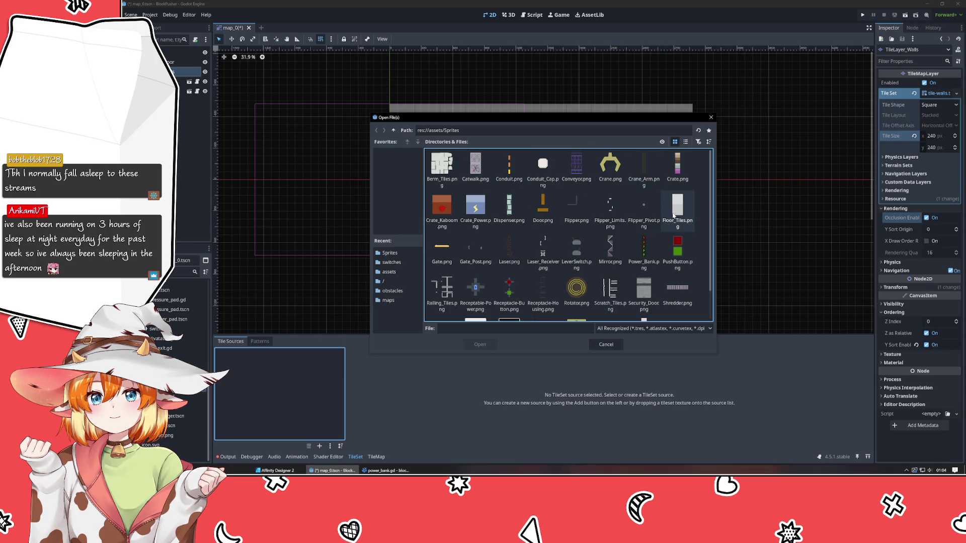
pyautogui.scroll(-2, 658, 273)
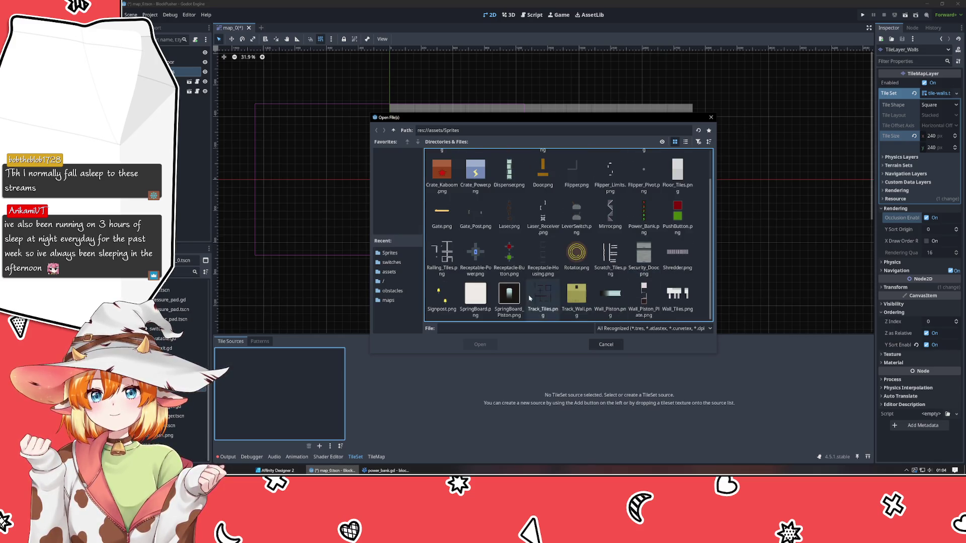
pyautogui.doubleClick(677, 296)
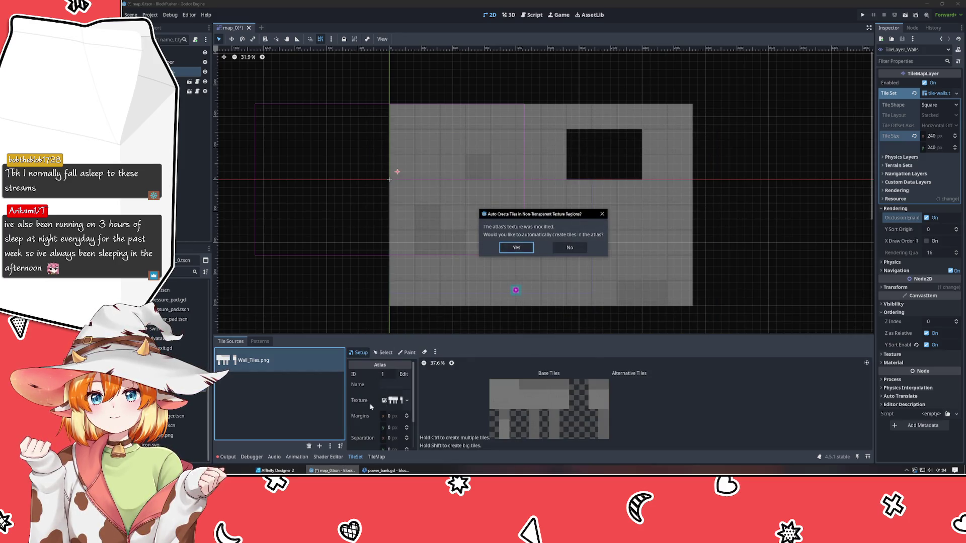
pyautogui.click(516, 248)
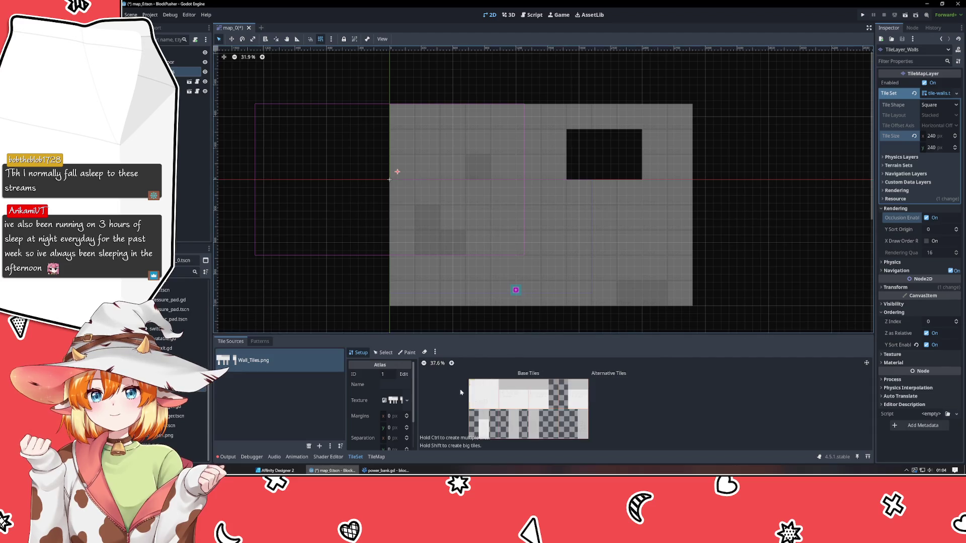
pyautogui.scroll(-1, 383, 400)
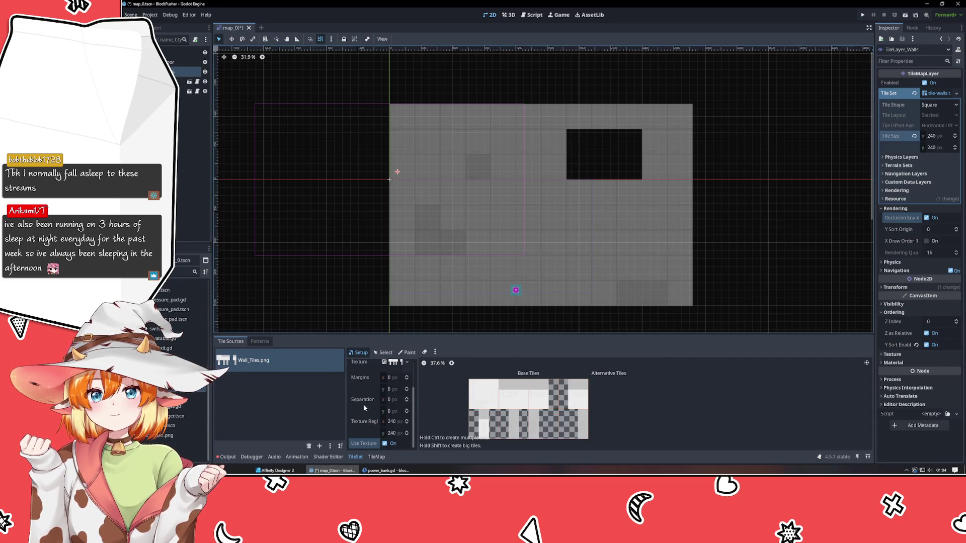
pyautogui.scroll(1, 365, 409)
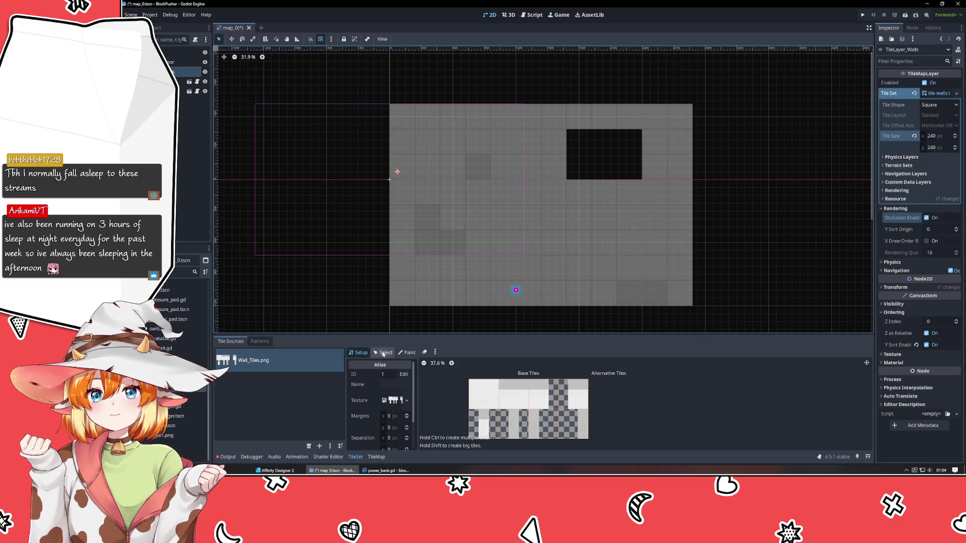
# Step: Reshape atlas tile (2,0)'s collision polygon with a diagonal edge
pyautogui.click(383, 354)
pyautogui.click(482, 391)
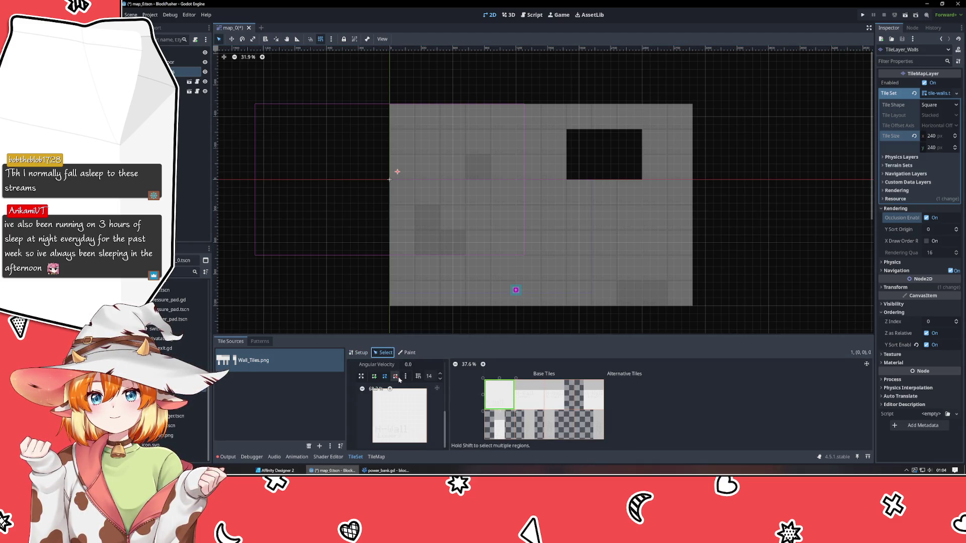
pyautogui.click(529, 395)
pyautogui.click(561, 405)
pyautogui.moveTo(426, 392)
pyautogui.mouseDown()
pyautogui.moveTo(429, 445)
pyautogui.moveTo(412, 445)
pyautogui.mouseUp()
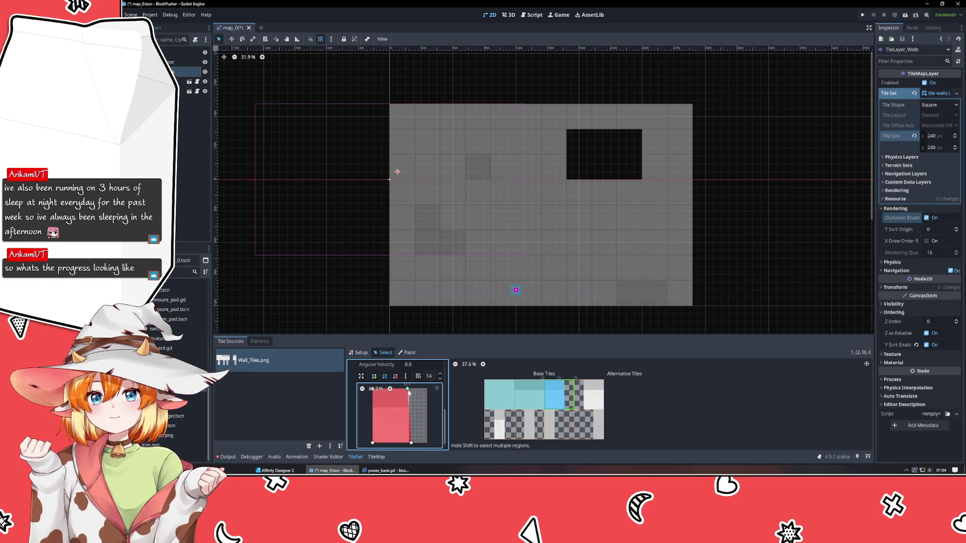
pyautogui.moveTo(407, 390); pyautogui.dragTo(411, 389)
# Step: Check the collision shapes of atlas tiles (3,0), (2,0) and the (0,1)–(3,1) row
pyautogui.click(599, 395)
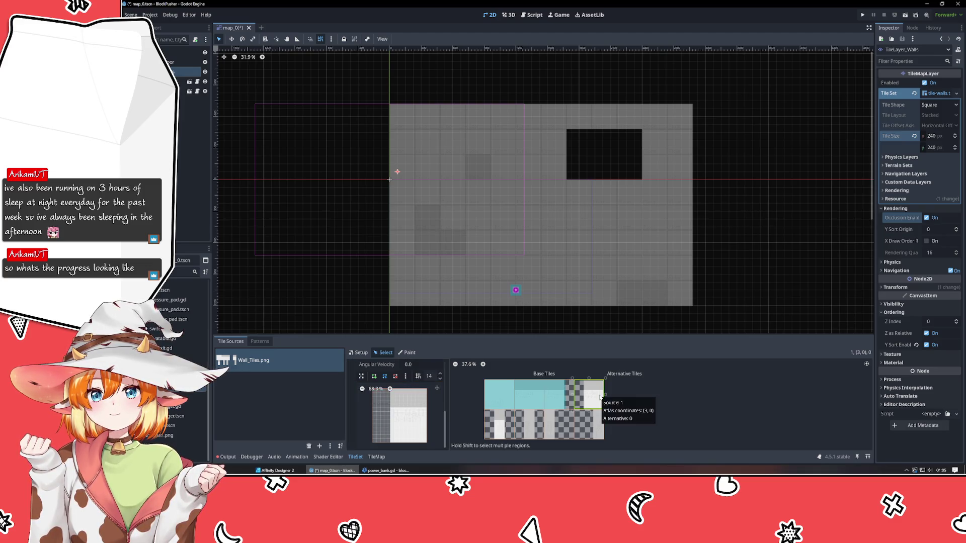
pyautogui.click(599, 398)
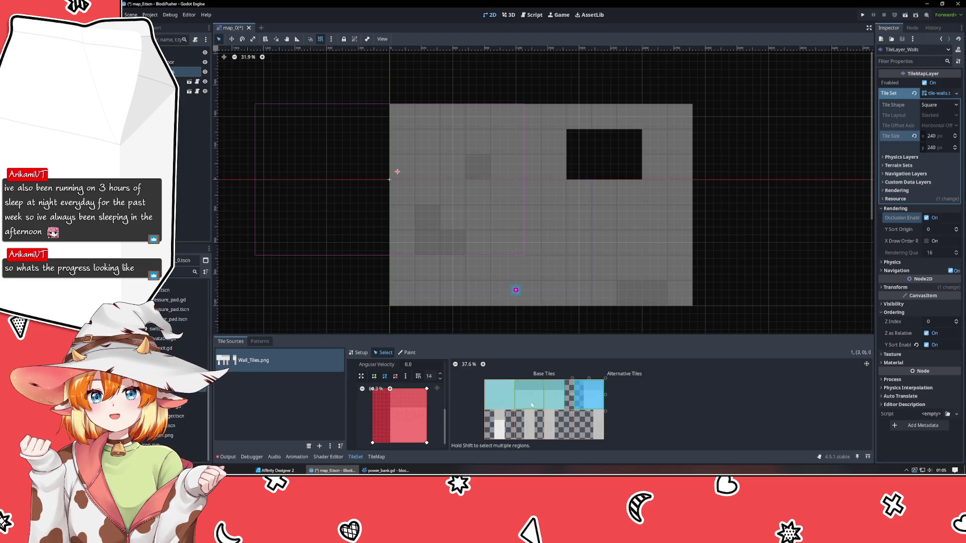
pyautogui.click(560, 395)
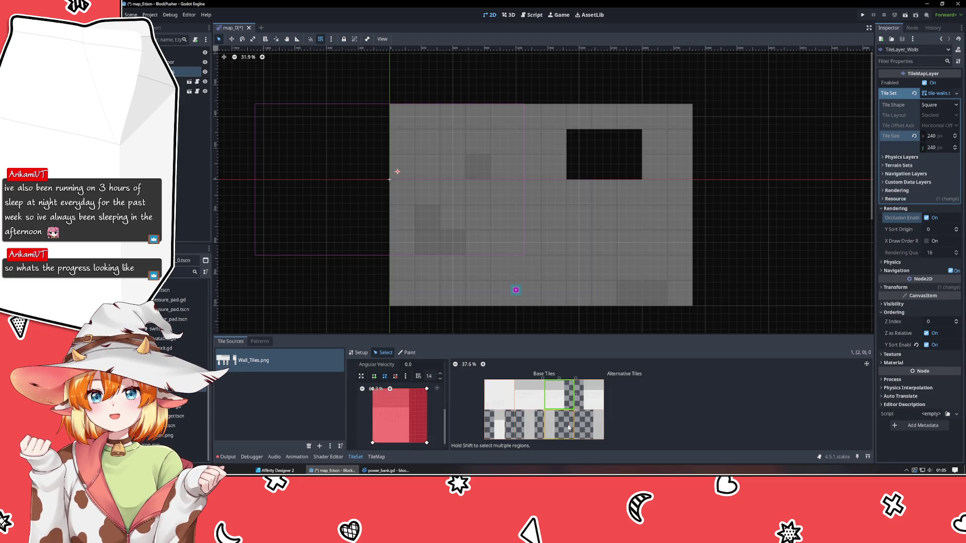
pyautogui.click(499, 425)
pyautogui.click(528, 428)
pyautogui.click(556, 432)
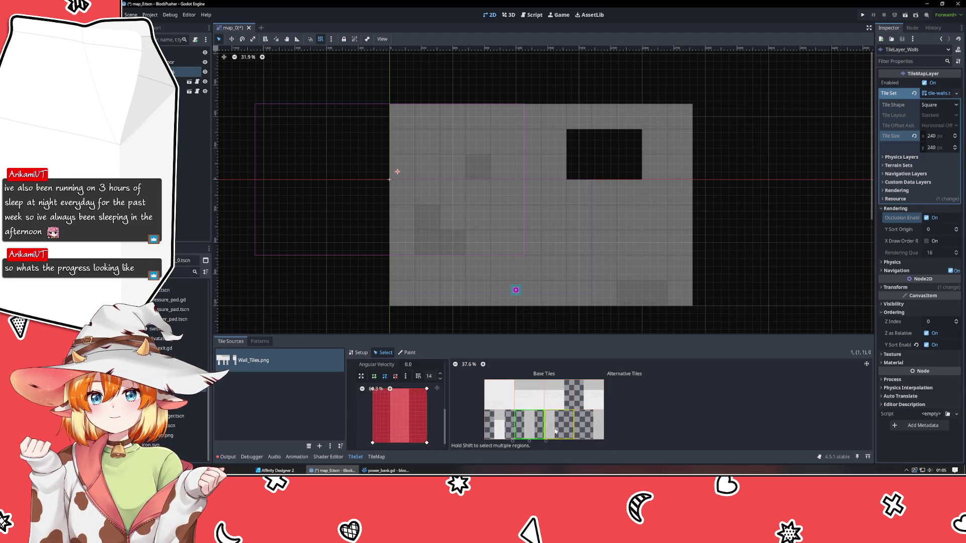
pyautogui.click(590, 430)
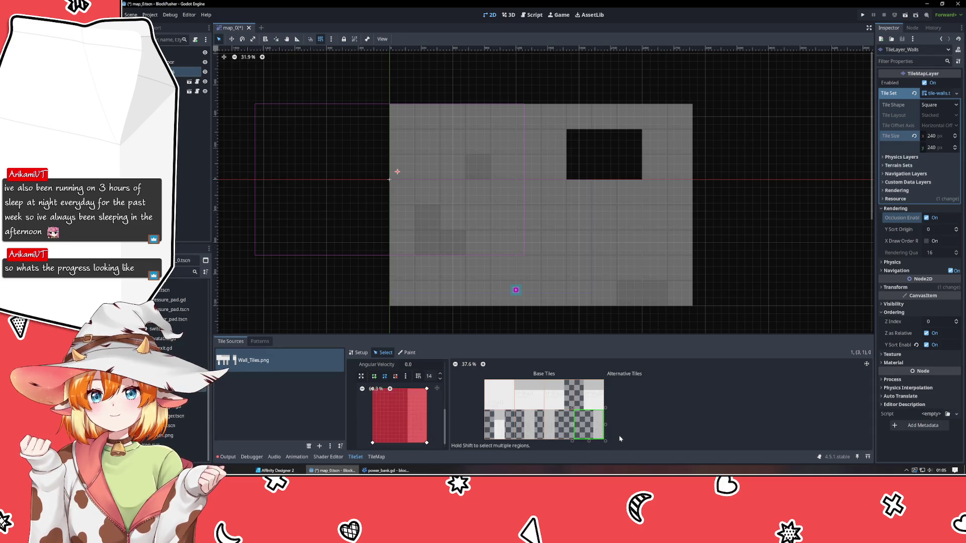
pyautogui.scroll(5, 595, 427)
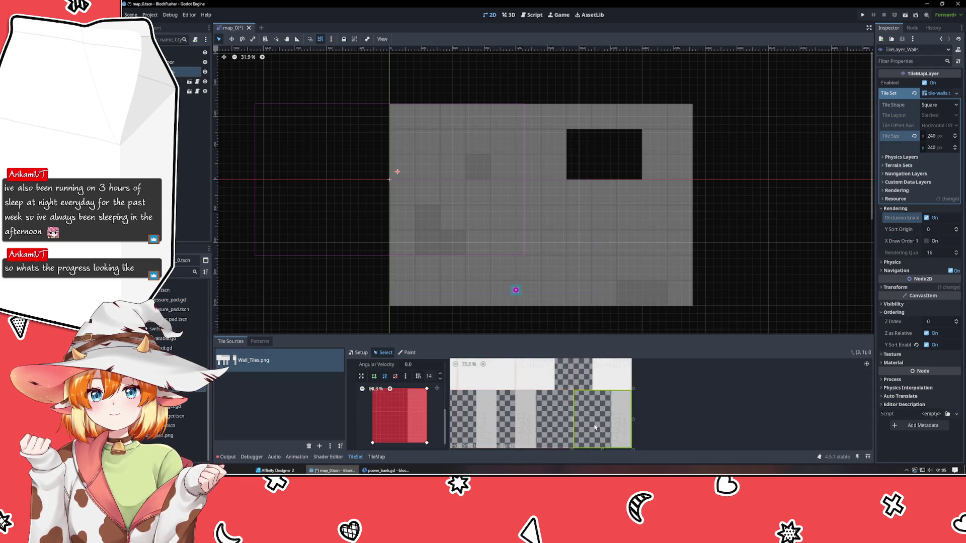
pyautogui.scroll(-1, 597, 413)
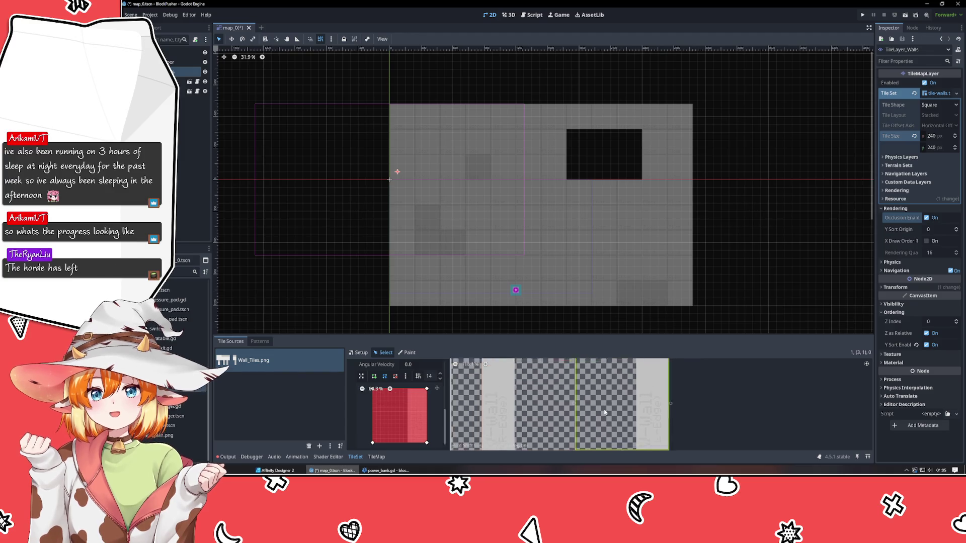
pyautogui.scroll(-4, 600, 385)
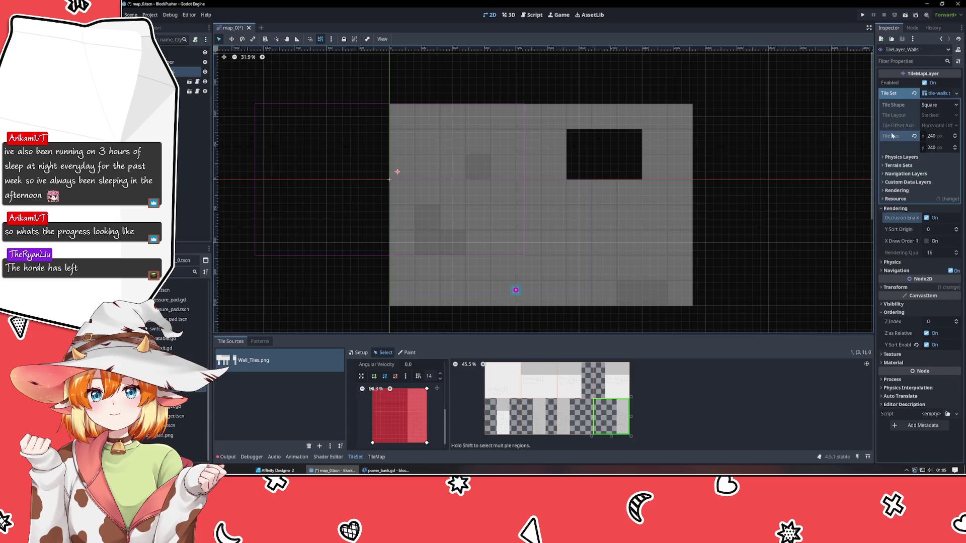
# Step: Show the Wall_Tiles.png palette in the TileMap panel, then bring the code editor forward
pyautogui.click(287, 370)
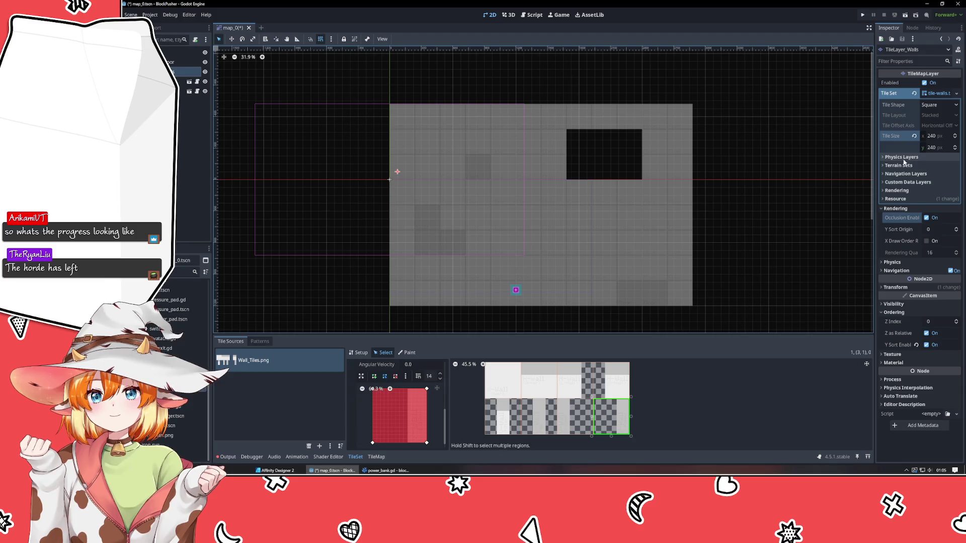
pyautogui.click(373, 457)
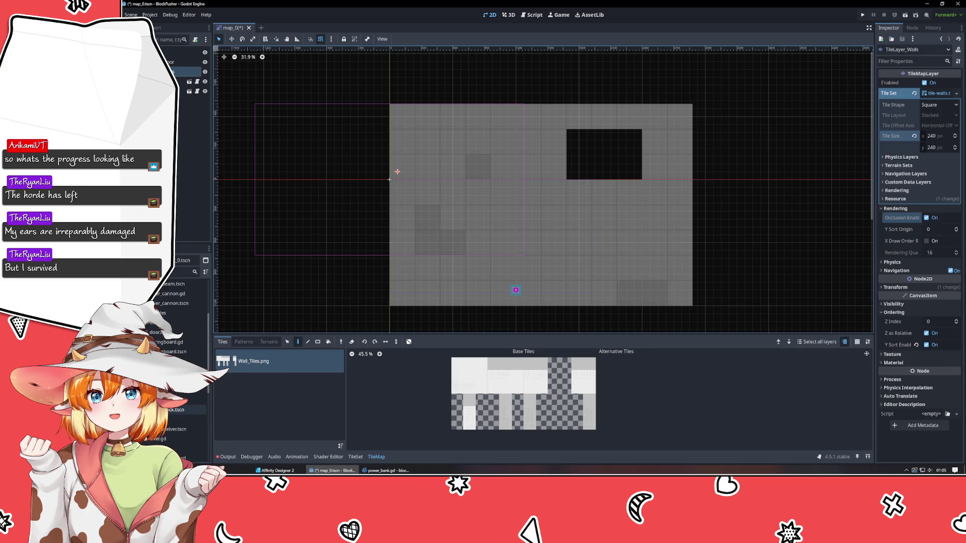
pyautogui.scroll(-3, 189, 401)
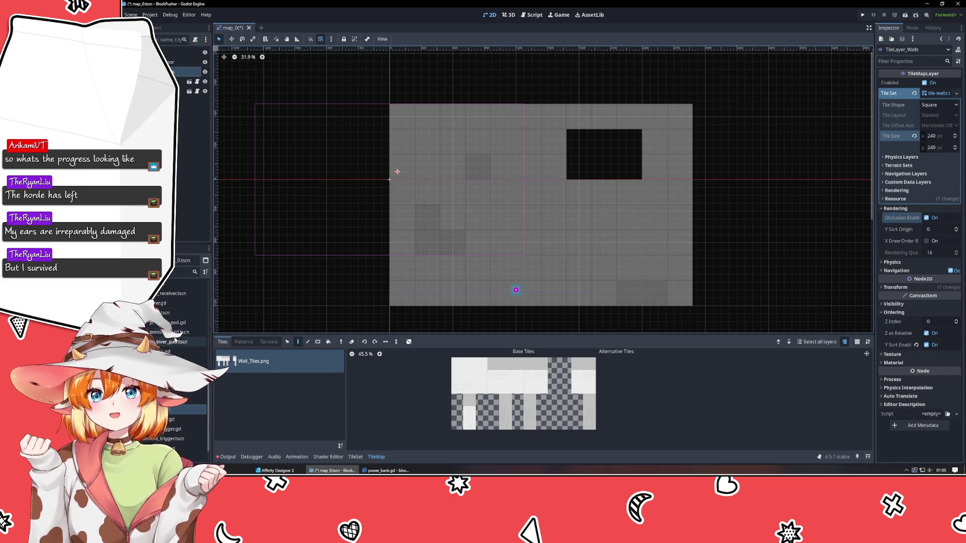
pyautogui.click(385, 471)
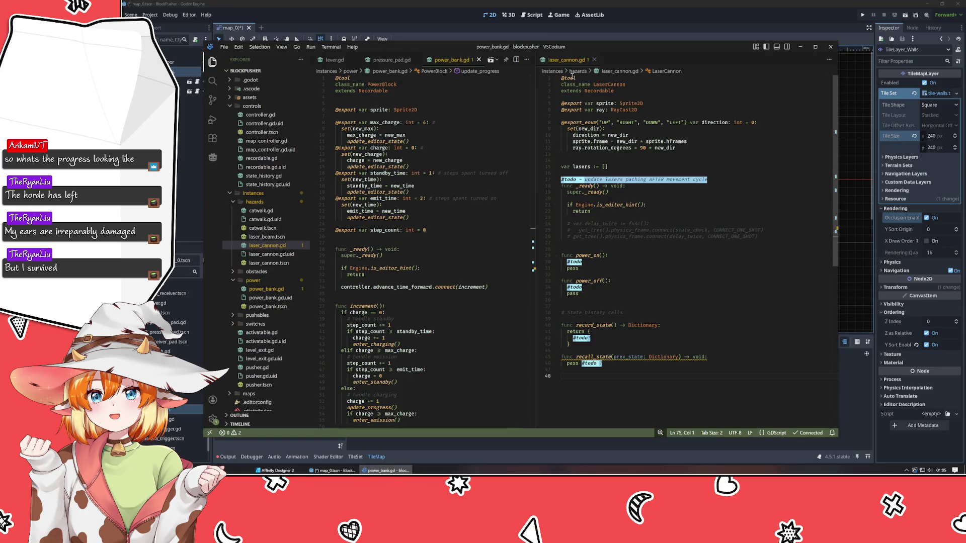
pyautogui.moveTo(594, 182)
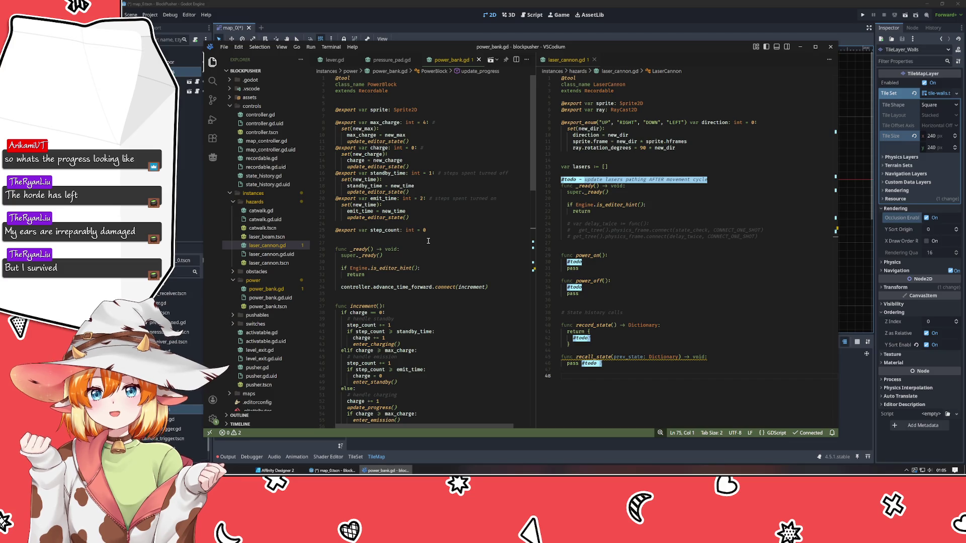
pyautogui.hotkey('alt', 'Tab')
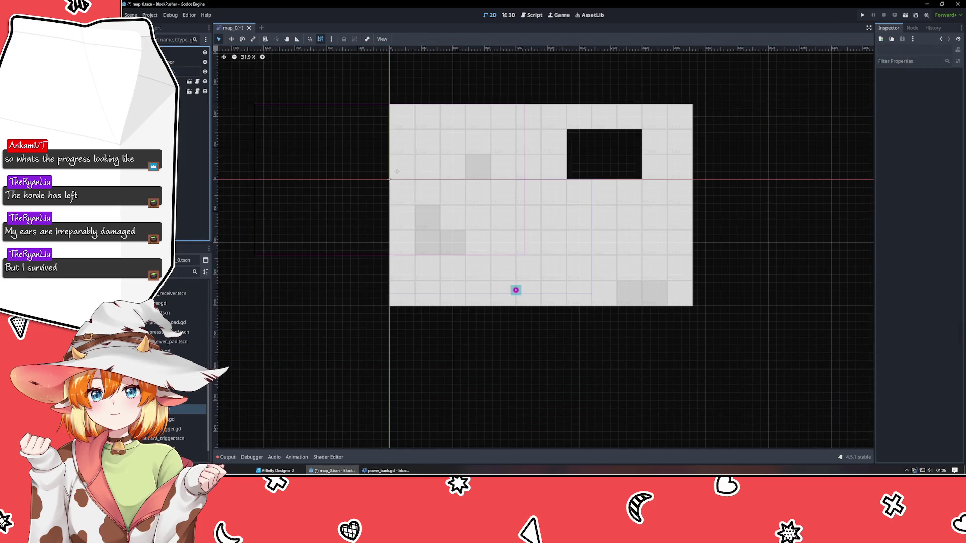
# Step: Turn off grid snapping, select TileLayer_Walls and pick the first wall tile
pyautogui.hscroll(2, 524, 164)
pyautogui.scroll(1, 525, 164)
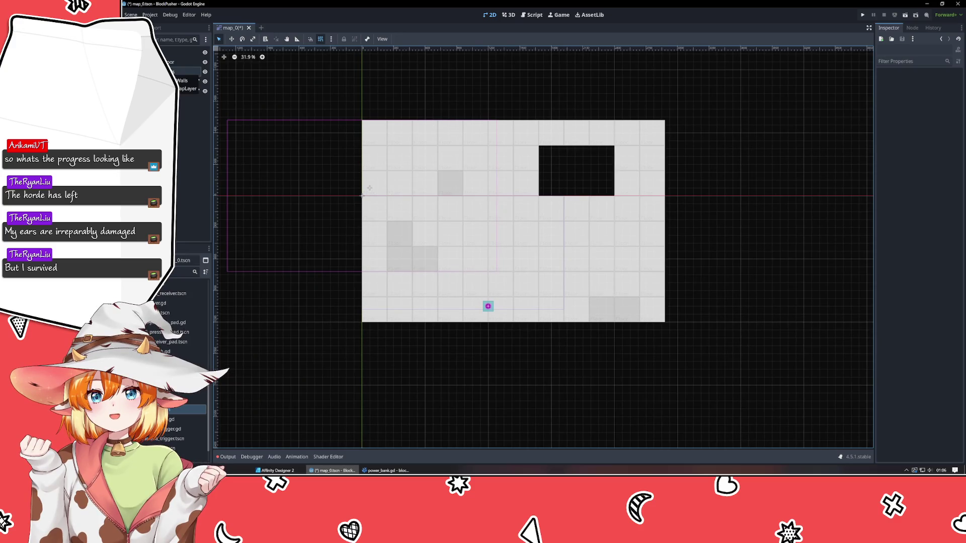
pyautogui.click(320, 40)
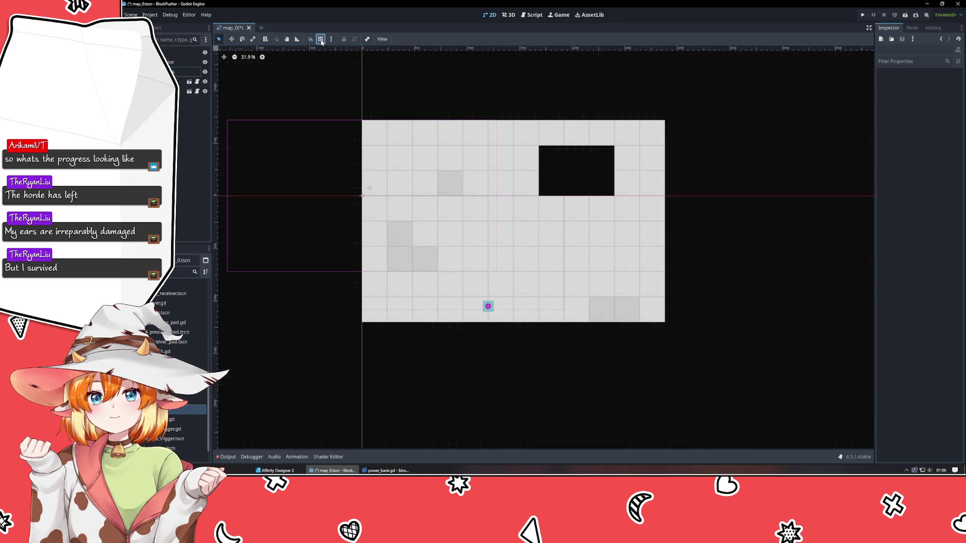
pyautogui.click(184, 71)
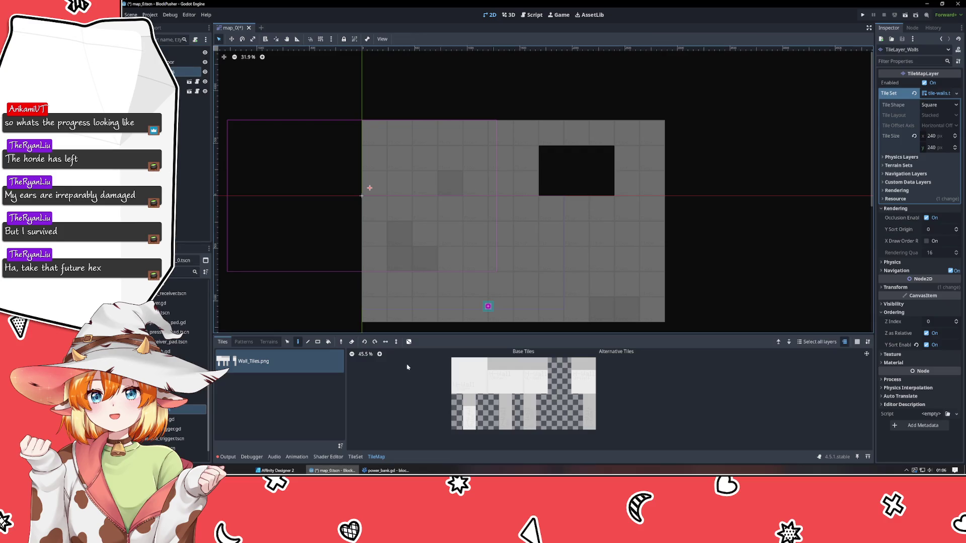
pyautogui.click(476, 382)
# Step: Inspect the walls TileSet's physics, navigation layer and terrain set sections
pyautogui.click(355, 457)
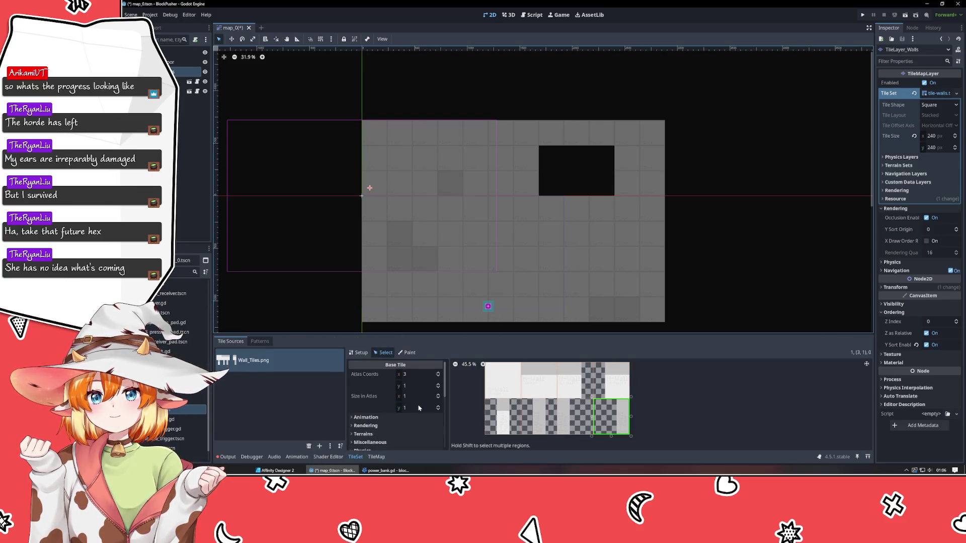
pyautogui.scroll(-2, 375, 416)
pyautogui.click(376, 422)
pyautogui.scroll(-2, 375, 423)
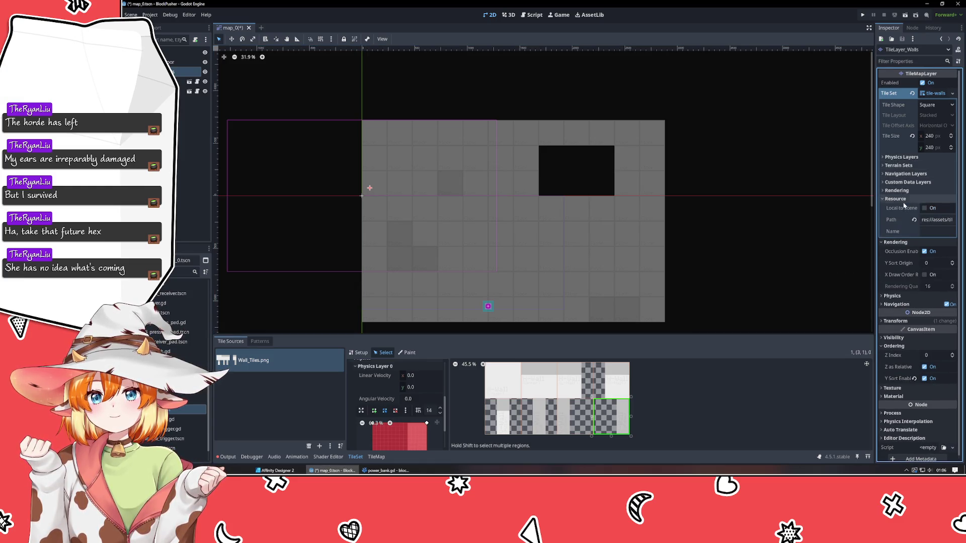
pyautogui.click(897, 174)
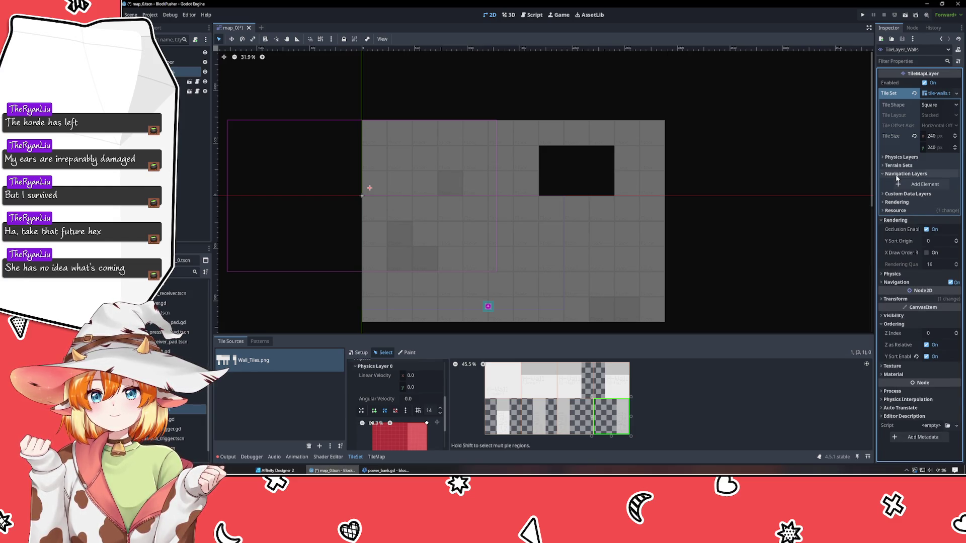
pyautogui.click(896, 174)
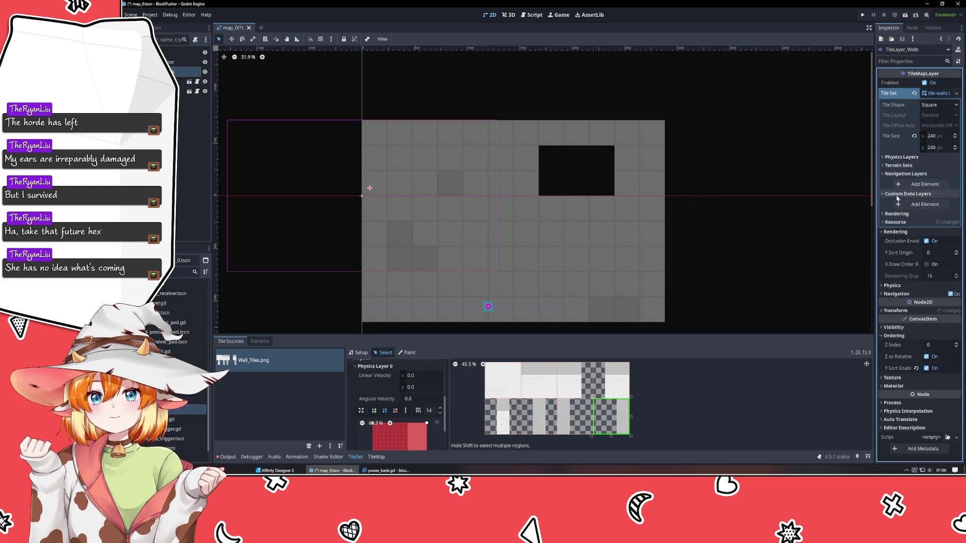
pyautogui.click(896, 166)
pyautogui.click(896, 166)
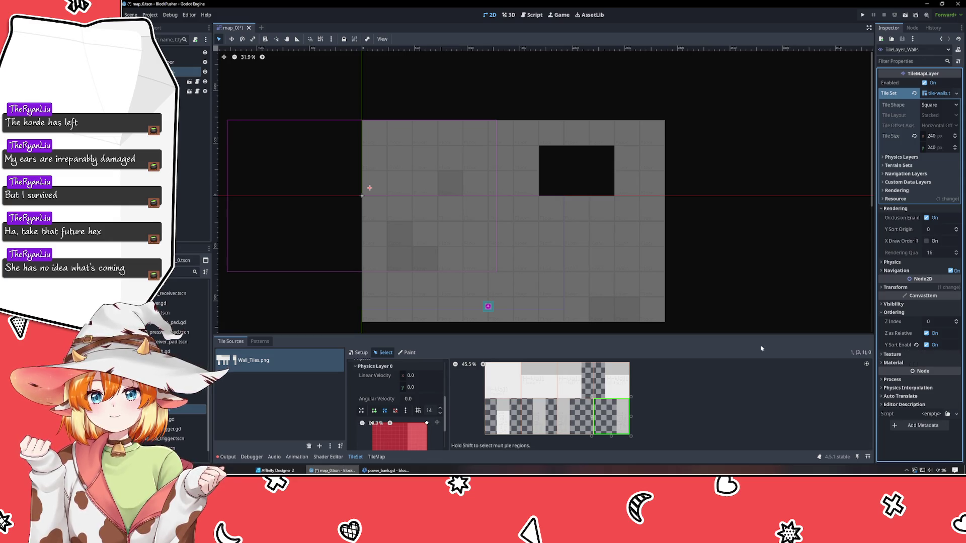
# Step: Reselect TileLayer_Walls via TileLayer_Floor and expand its Transform position and scale values
pyautogui.click(181, 62)
pyautogui.click(184, 72)
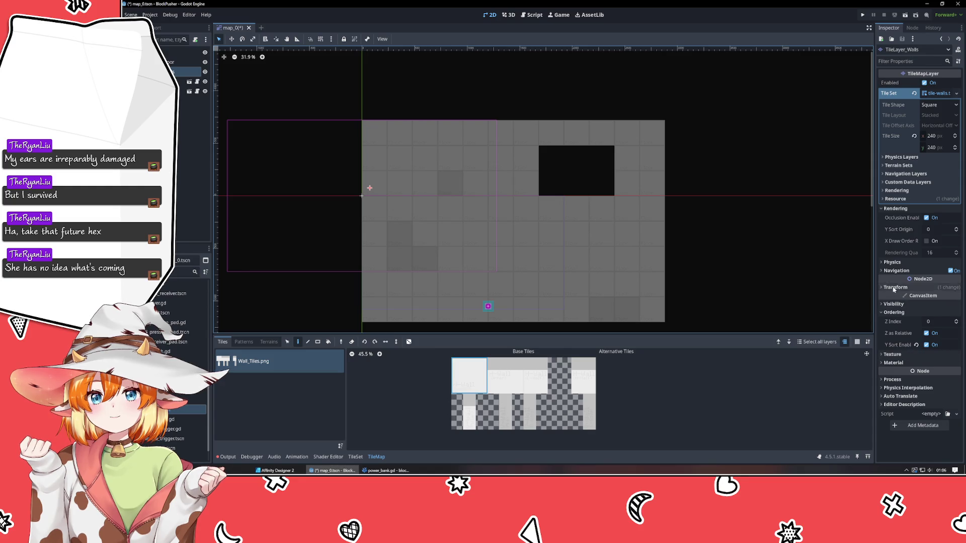
pyautogui.click(908, 288)
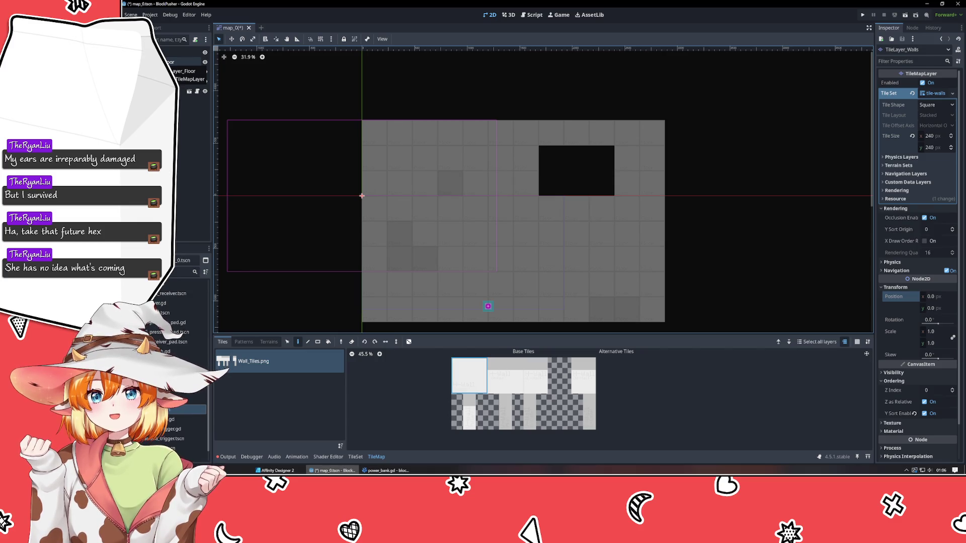
pyautogui.click(191, 101)
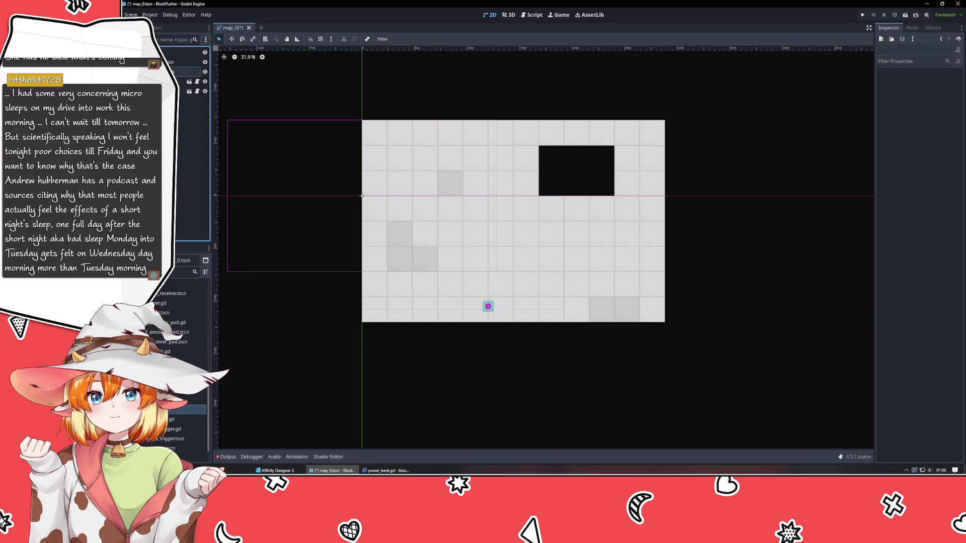
# Step: Paint white and grey wall rows along the top of the map
pyautogui.click(187, 72)
pyautogui.click(463, 379)
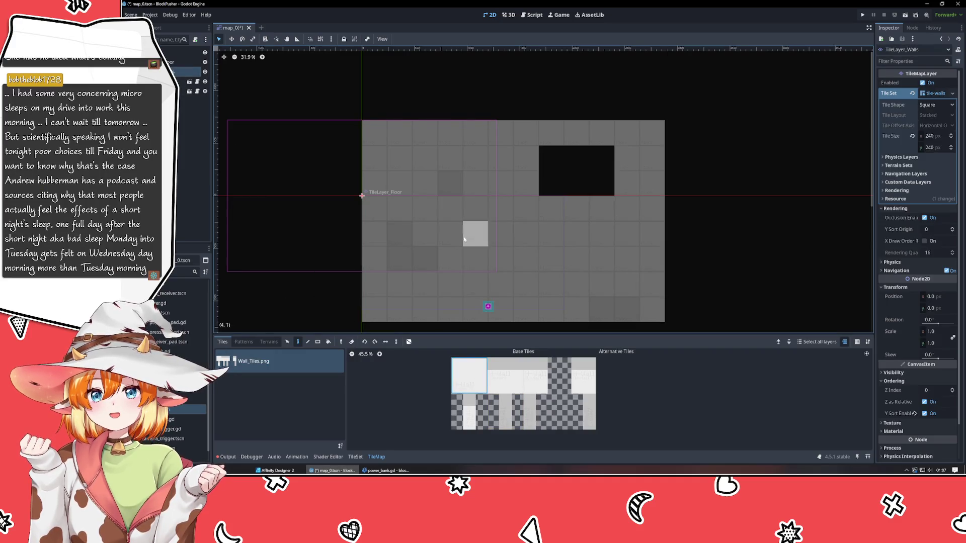
pyautogui.click(376, 132)
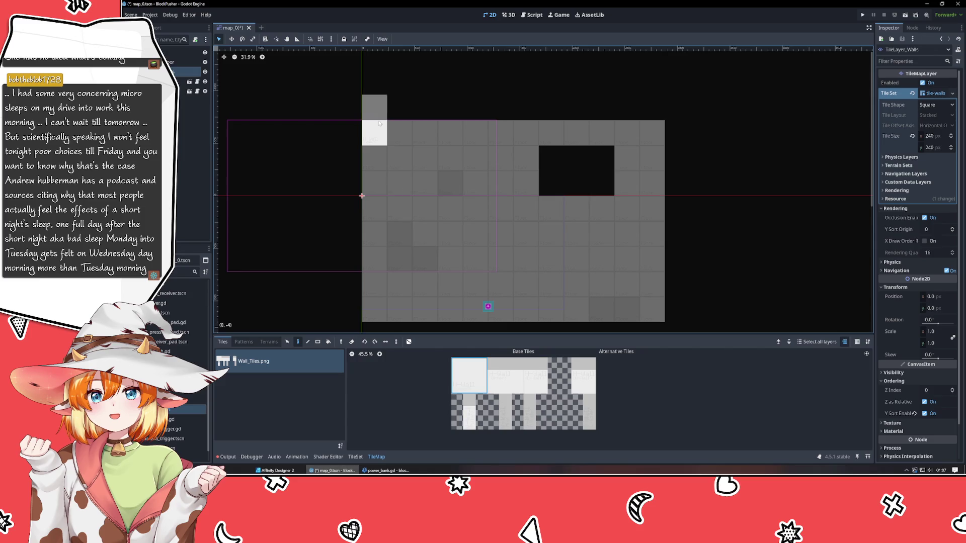
pyautogui.moveTo(371, 111); pyautogui.dragTo(641, 116)
pyautogui.click(505, 376)
pyautogui.moveTo(379, 90); pyautogui.dragTo(644, 88)
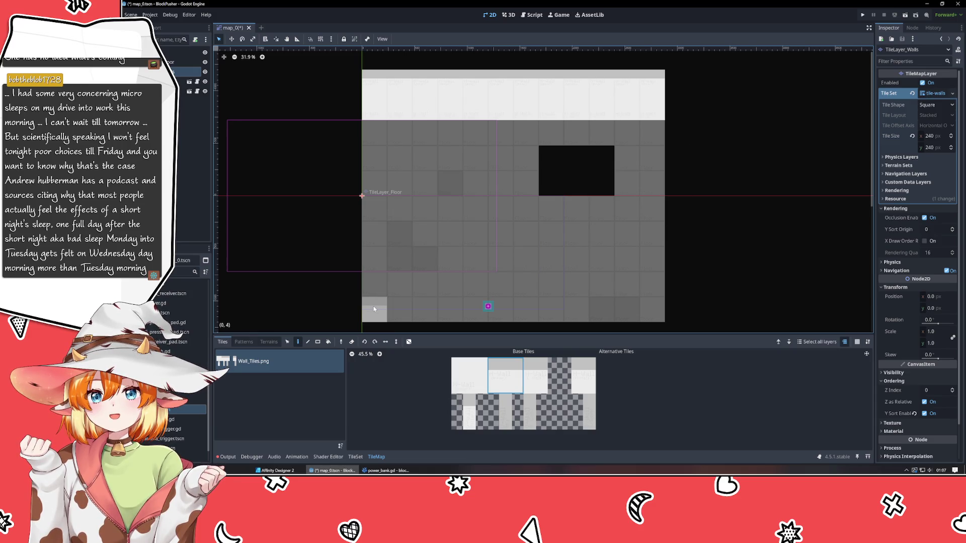
# Step: Paint a wall row along the bottom and a side-wall column up the right edge
pyautogui.scroll(-3, 375, 282)
pyautogui.moveTo(360, 267); pyautogui.dragTo(636, 266)
pyautogui.click(548, 416)
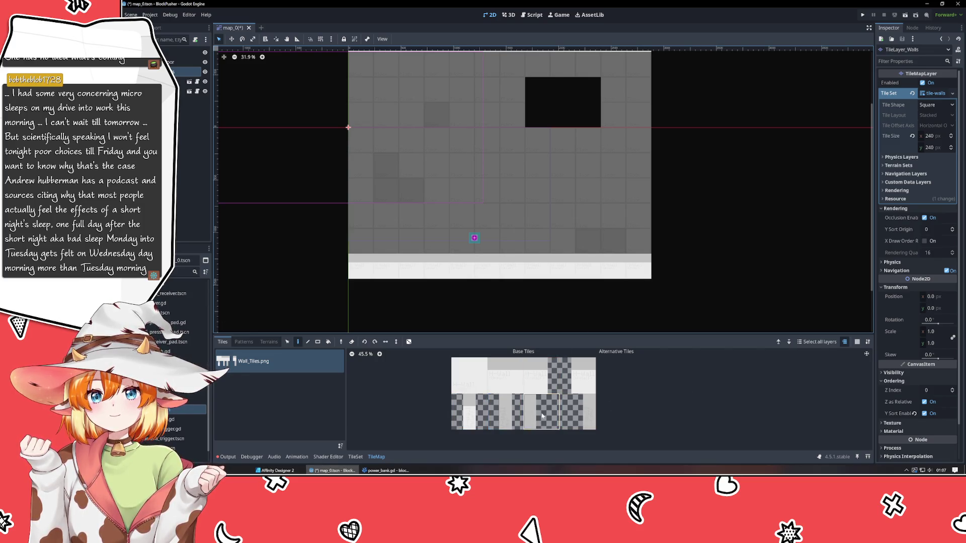
pyautogui.moveTo(661, 275); pyautogui.dragTo(682, 162)
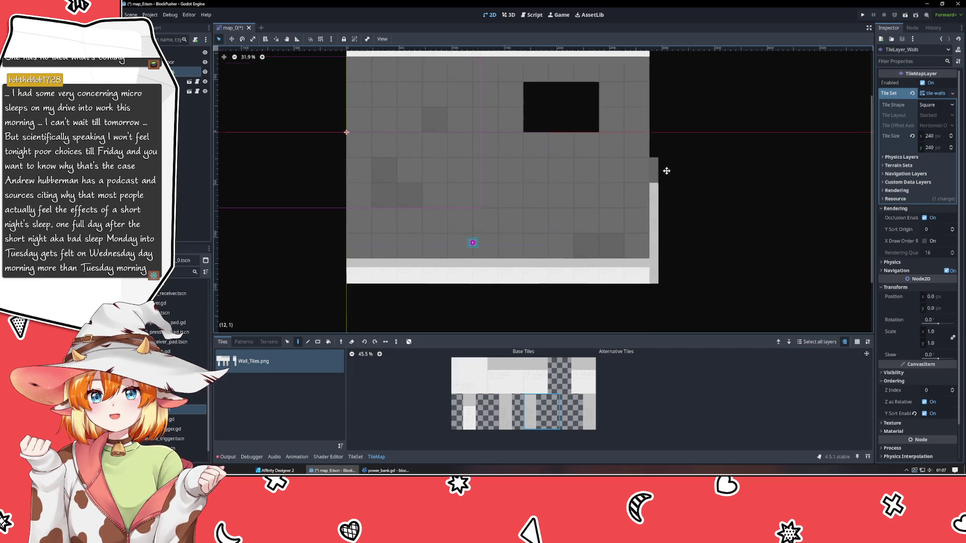
pyautogui.scroll(3, 665, 194)
pyautogui.moveTo(652, 229); pyautogui.dragTo(648, 75)
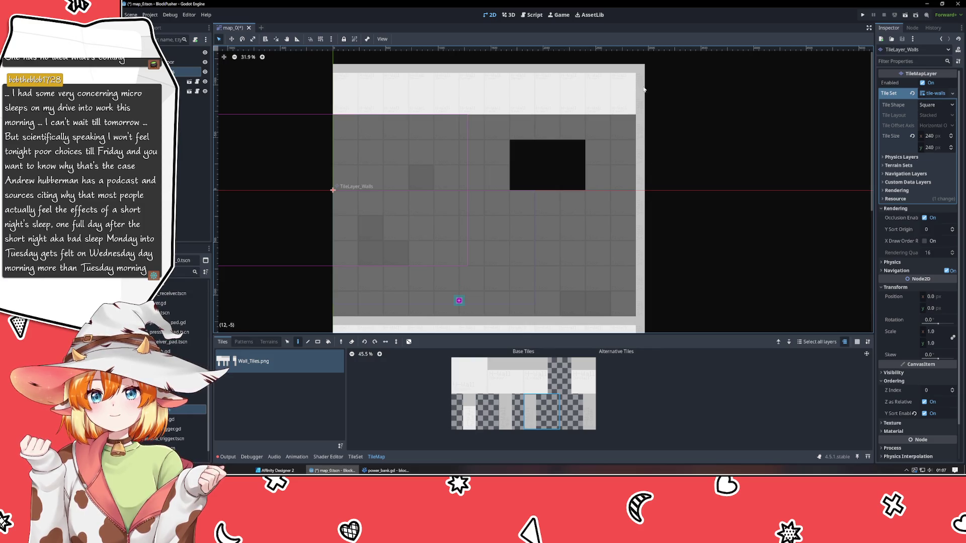
# Step: Paint a wall column down the full left edge
pyautogui.click(586, 416)
pyautogui.moveTo(327, 73); pyautogui.dragTo(323, 165)
pyautogui.moveTo(319, 216); pyautogui.dragTo(320, 285)
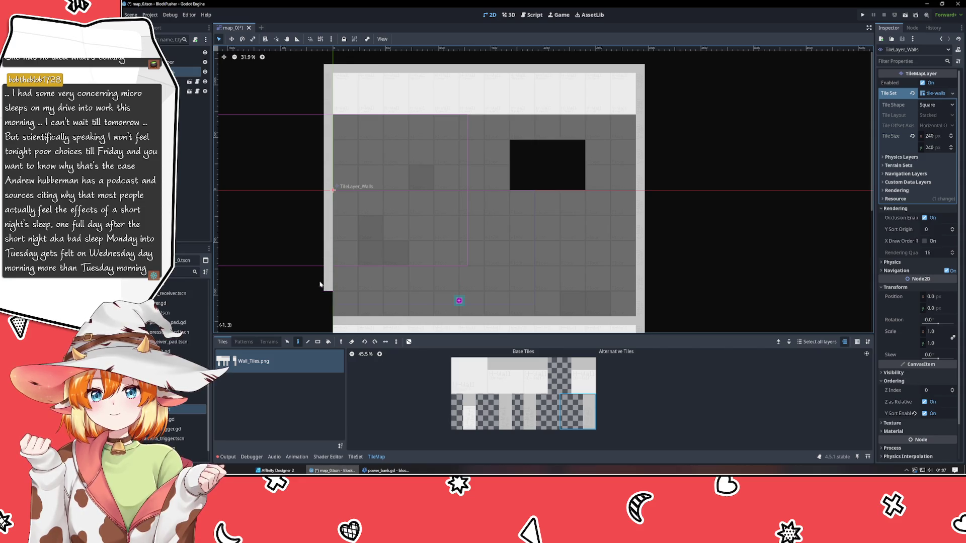
pyautogui.scroll(-5, 312, 282)
pyautogui.hscroll(-2, 312, 282)
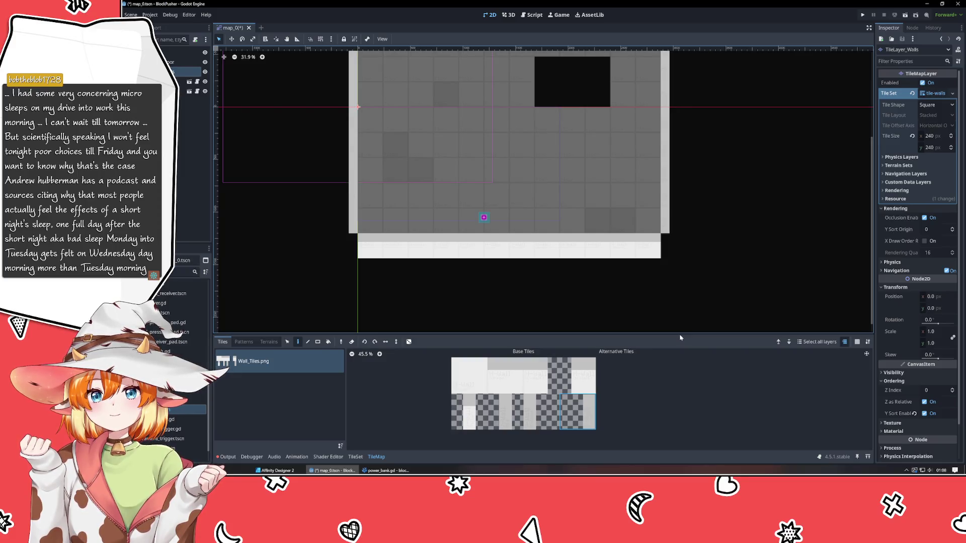
# Step: Place a bottom-right corner wall tile and bring the whole walled map into view
pyautogui.click(530, 382)
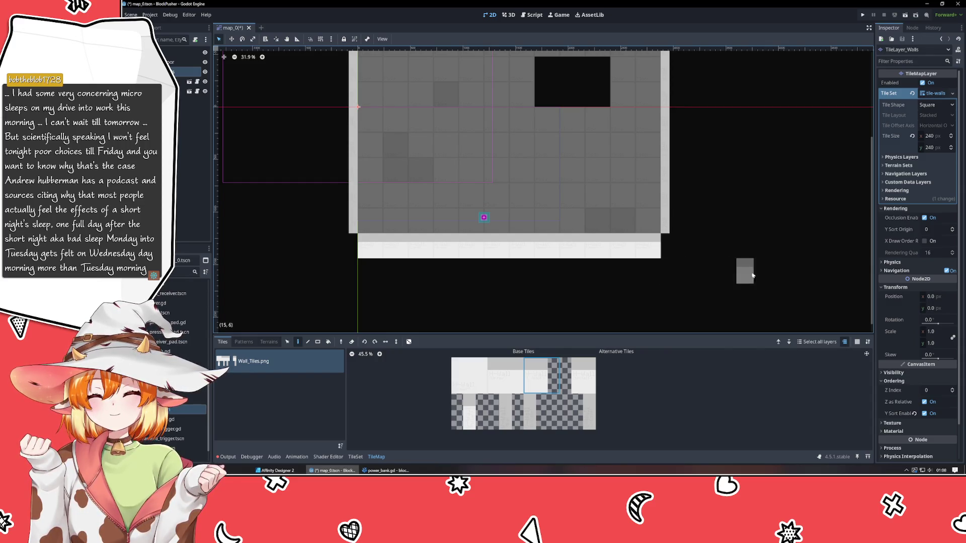
pyautogui.hscroll(2, 663, 289)
pyautogui.scroll(1, 663, 289)
pyautogui.click(469, 411)
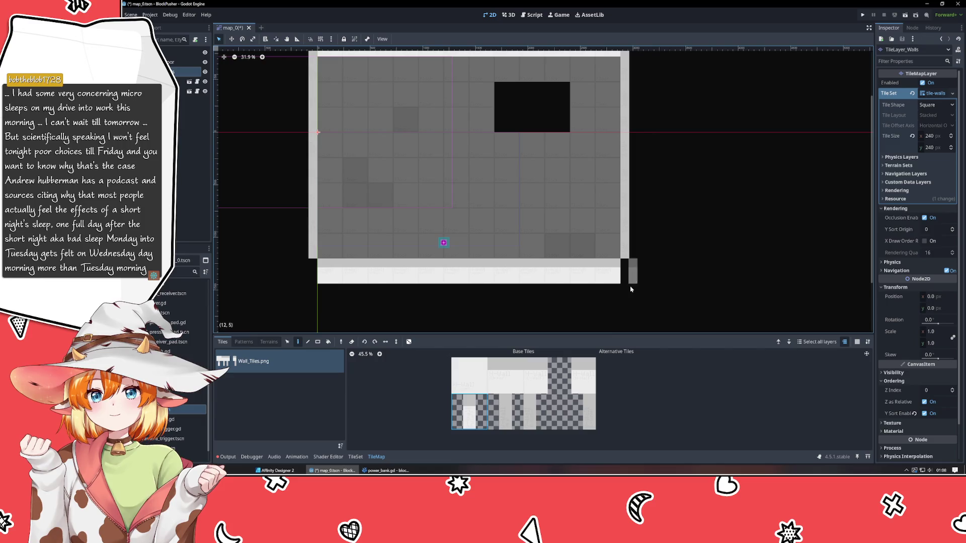
pyautogui.click(531, 420)
pyautogui.click(625, 272)
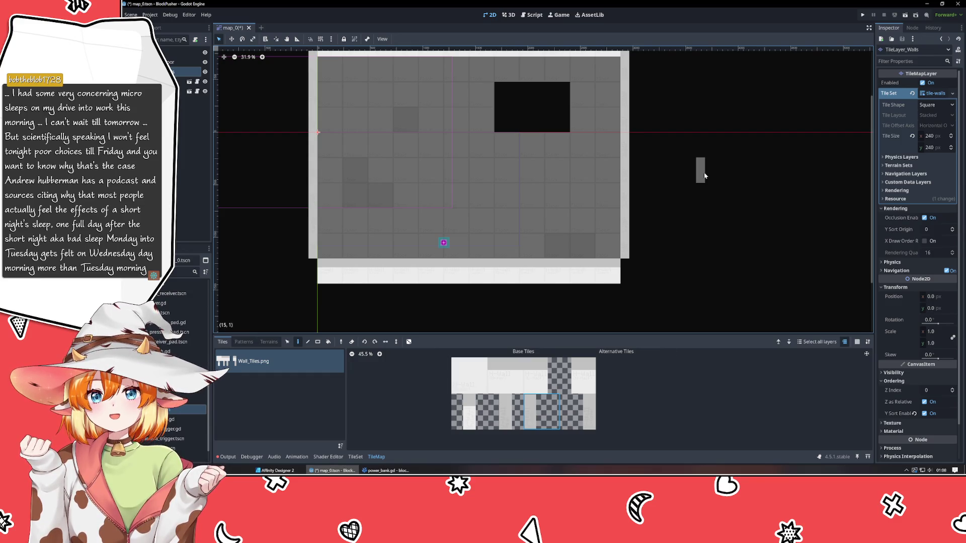
pyautogui.moveTo(692, 171)
pyautogui.mouseDown()
pyautogui.moveTo(714, 287)
pyautogui.moveTo(703, 201)
pyautogui.moveTo(709, 245)
pyautogui.mouseUp()
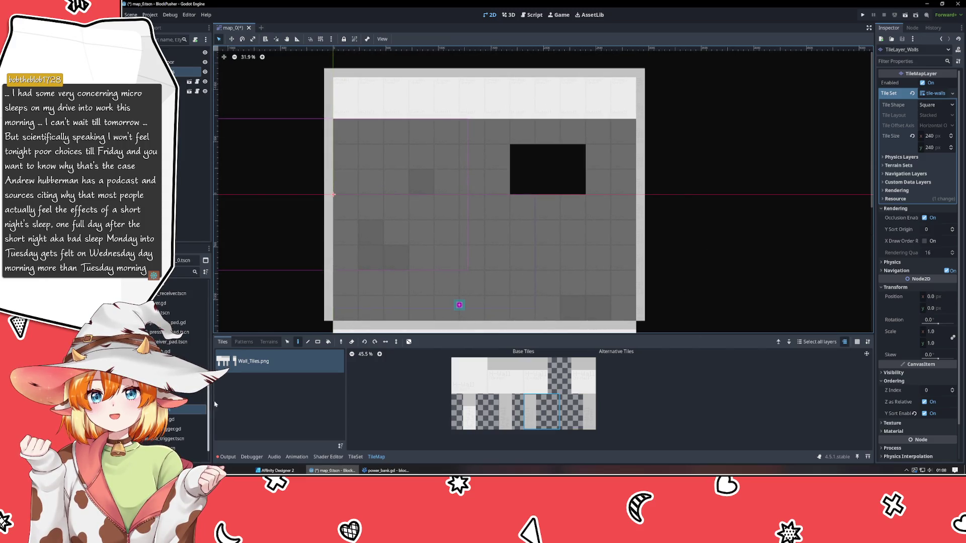
pyautogui.scroll(1, 273, 176)
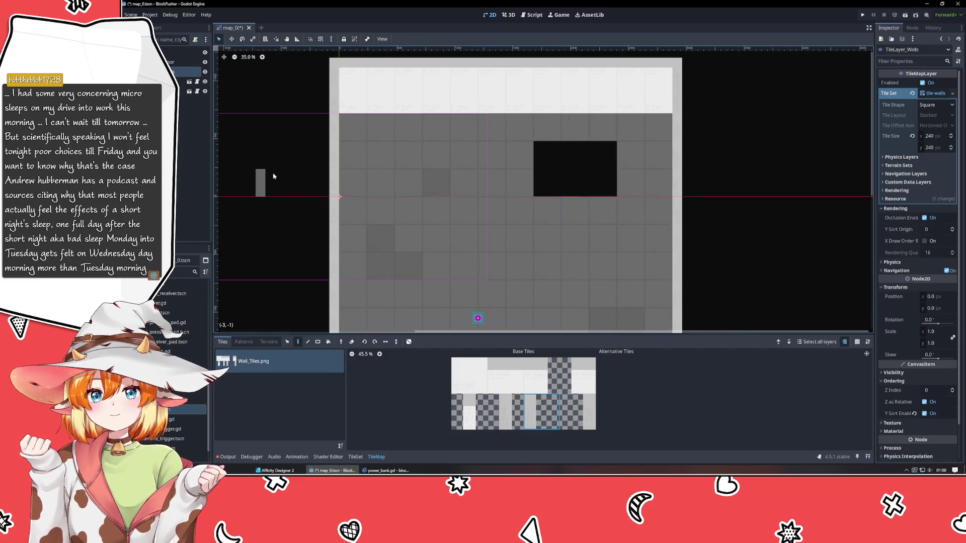
pyautogui.scroll(-4, 273, 176)
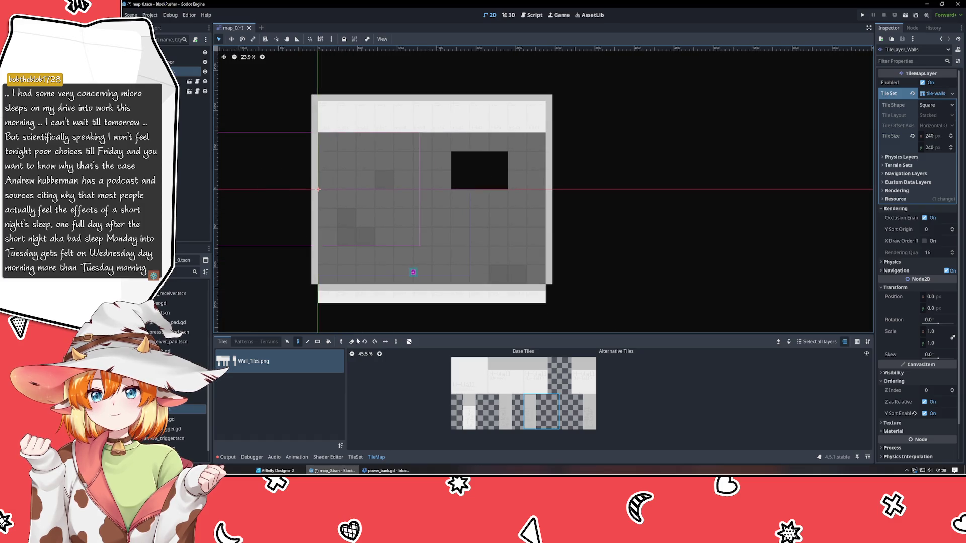
# Step: Select all painted wall cells, try shifting them one tile left, then undo
pyautogui.click(289, 341)
pyautogui.moveTo(301, 101); pyautogui.dragTo(562, 282)
pyautogui.moveTo(458, 251)
pyautogui.mouseDown()
pyautogui.moveTo(419, 247)
pyautogui.moveTo(443, 243)
pyautogui.mouseUp()
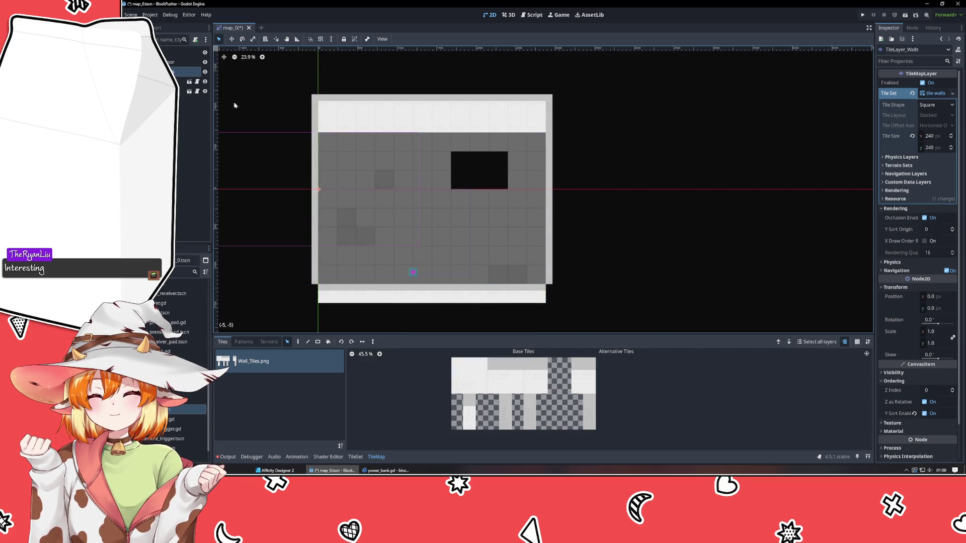
pyautogui.moveTo(659, 323)
pyautogui.mouseDown()
pyautogui.moveTo(302, 79)
pyautogui.moveTo(298, 90)
pyautogui.moveTo(328, 113)
pyautogui.moveTo(205, 97)
pyautogui.mouseUp()
pyautogui.moveTo(431, 169); pyautogui.dragTo(587, 181)
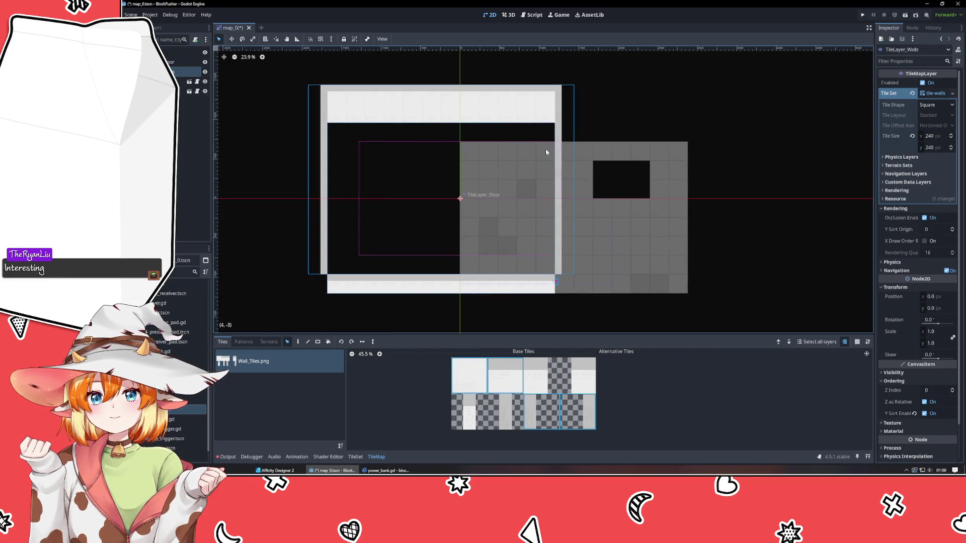
pyautogui.click(428, 89)
pyautogui.hotkey('ctrl', 'z')
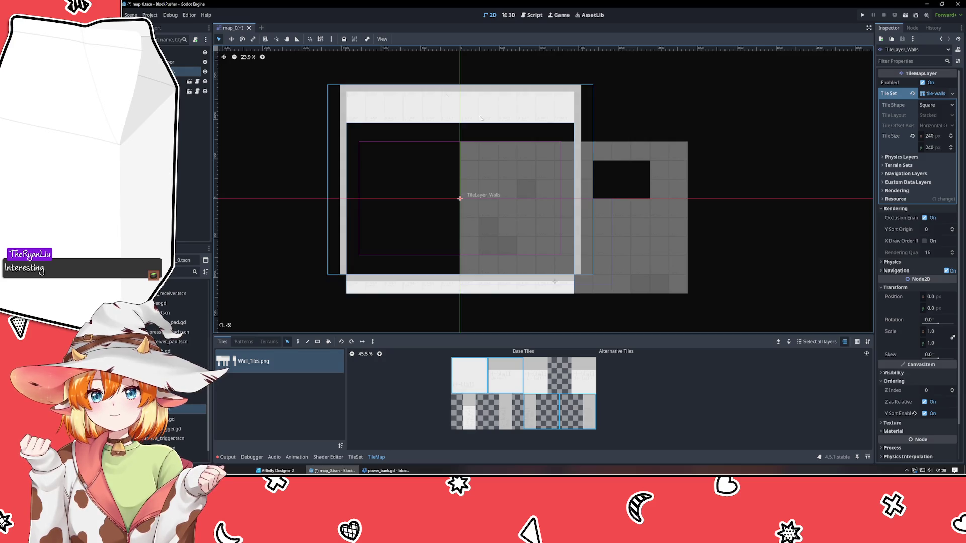
# Step: Drag TileLayer_Floor into place inside the wall frame, then select the Player node
pyautogui.click(636, 244)
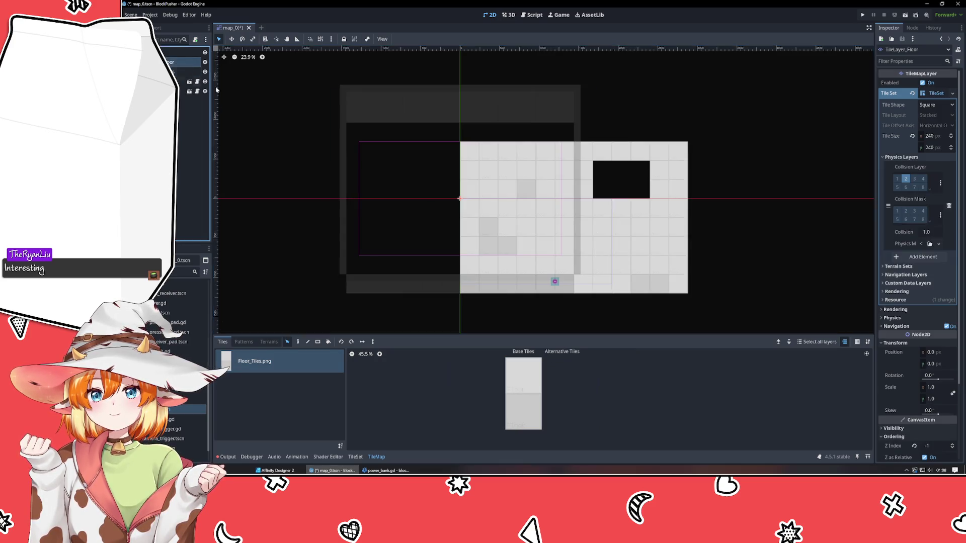
pyautogui.moveTo(595, 218); pyautogui.dragTo(496, 197)
pyautogui.click(735, 208)
pyautogui.click(184, 52)
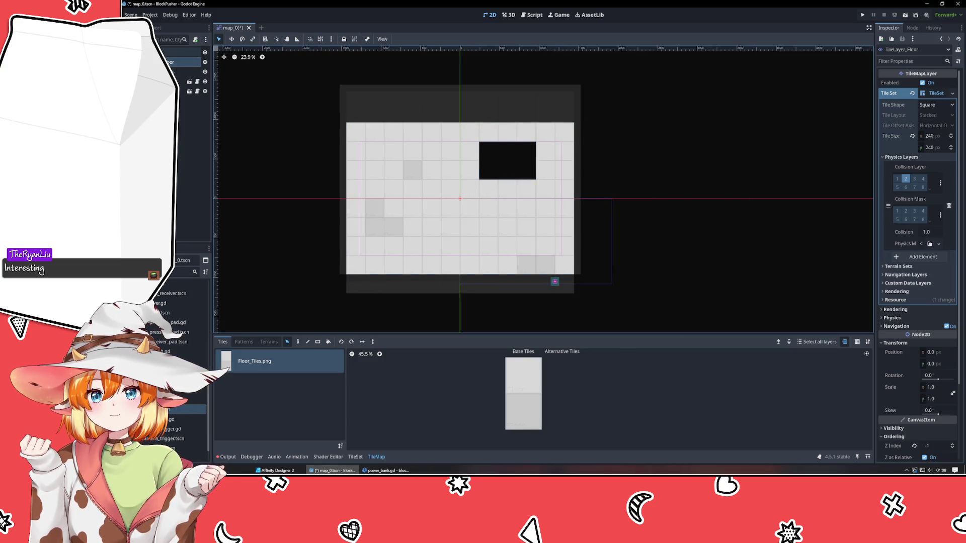
pyautogui.click(550, 282)
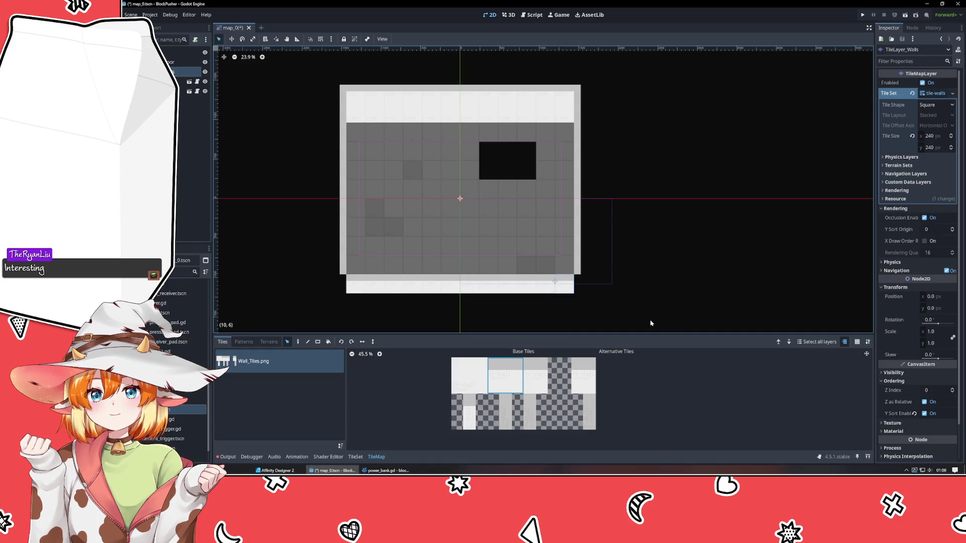
pyautogui.click(398, 210)
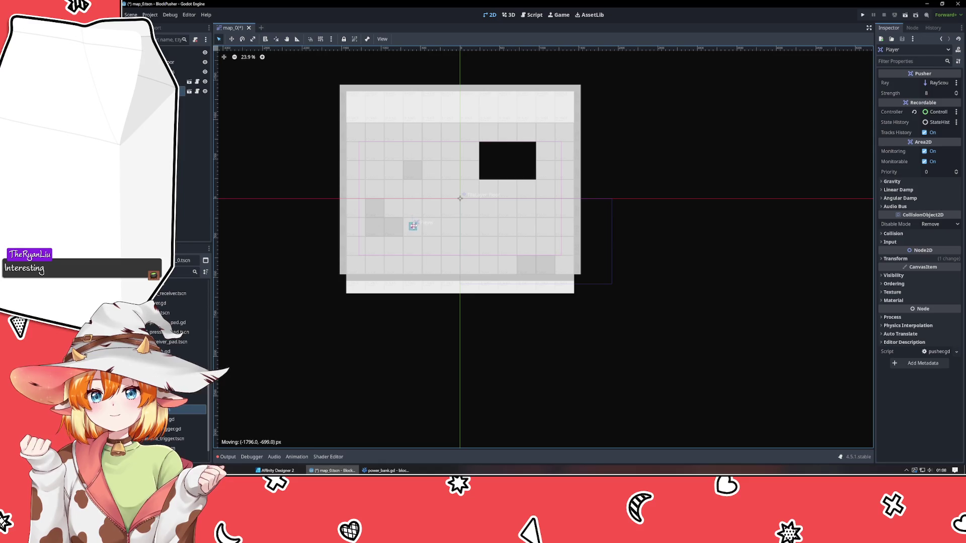
# Step: Turn on grid snapping and set the snap Grid Step to 120 × 120 px
pyautogui.click(321, 38)
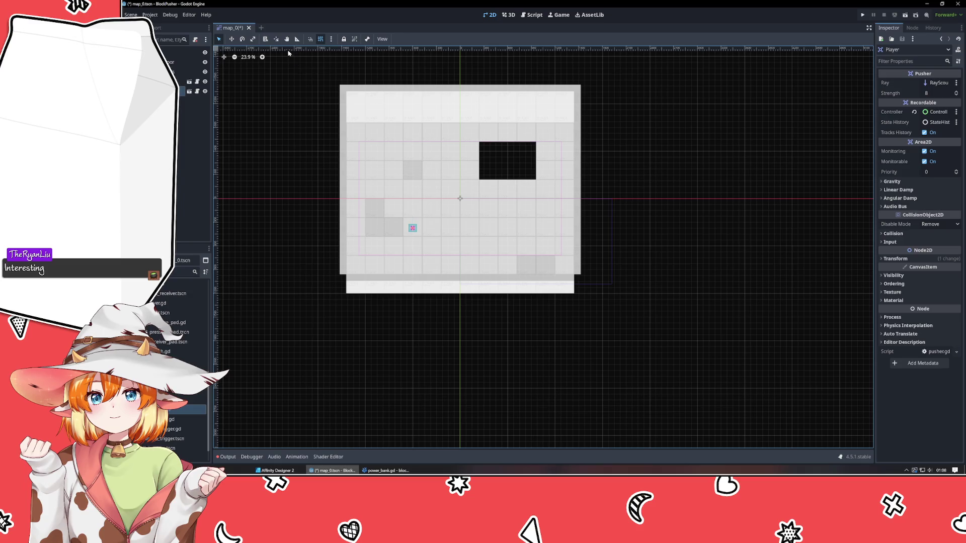
pyautogui.click(331, 40)
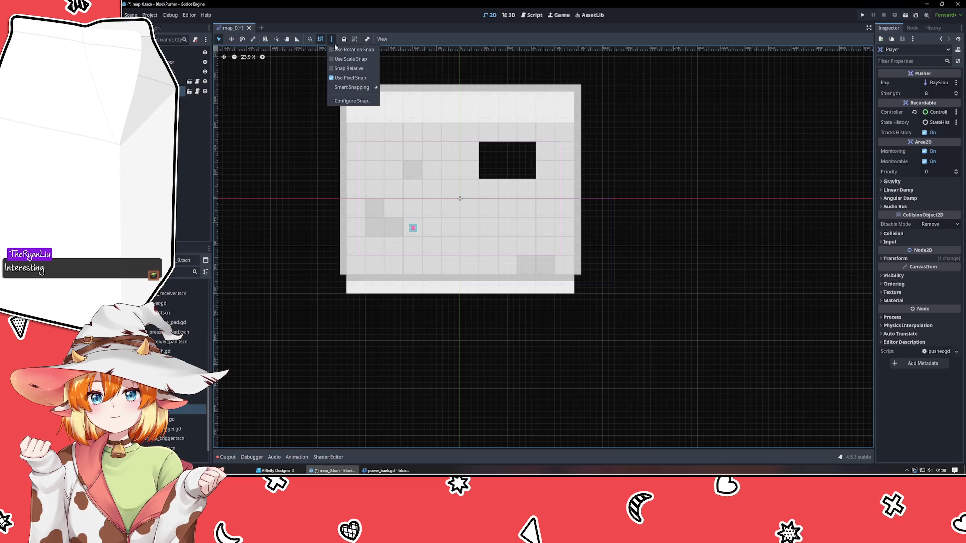
pyautogui.click(347, 101)
pyautogui.click(551, 213)
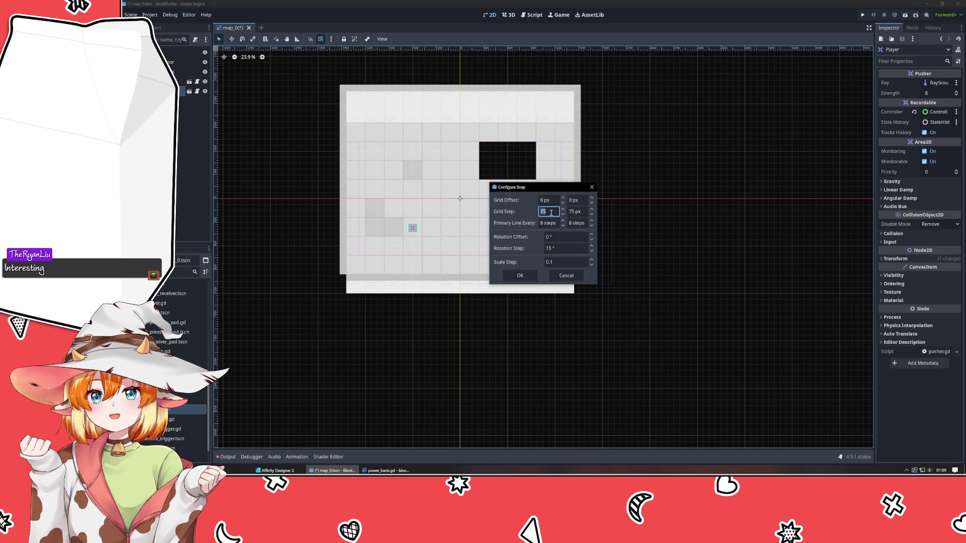
pyautogui.write('60')
pyautogui.press('Tab')
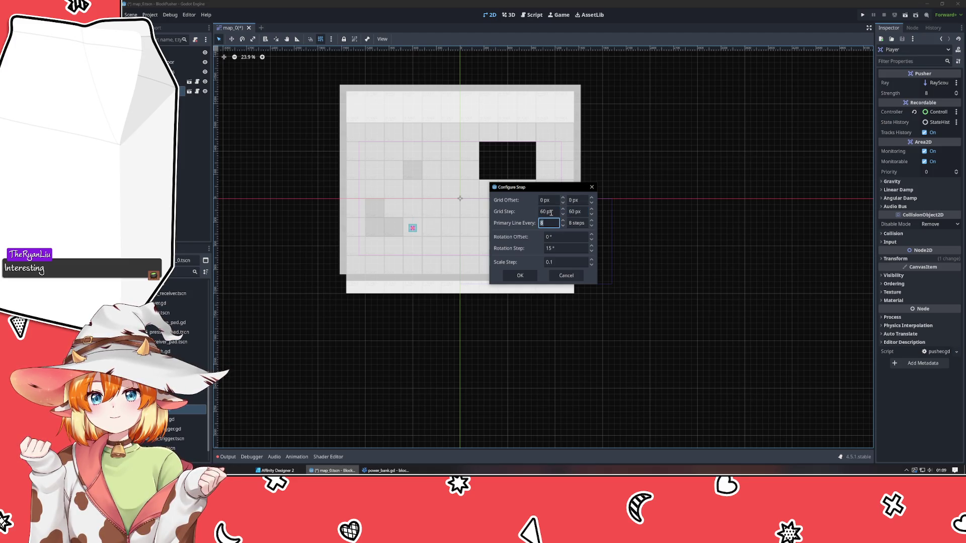
pyautogui.click(554, 211)
pyautogui.press('Tab')
pyautogui.write('120')
pyautogui.press('Tab')
pyautogui.click(520, 275)
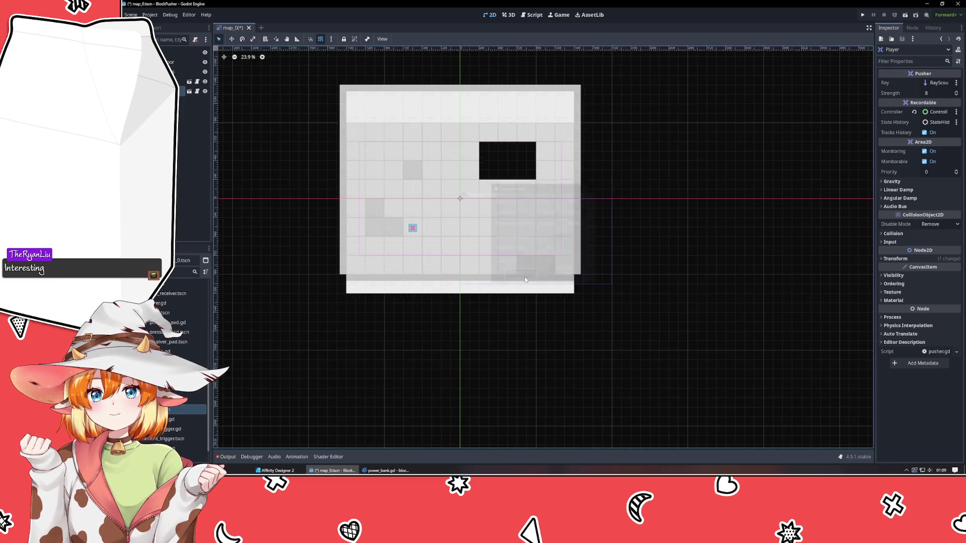
# Step: Nudge the Player to test the new snap, deselect it, and save map_0
pyautogui.moveTo(413, 231)
pyautogui.mouseDown()
pyautogui.moveTo(431, 227)
pyautogui.moveTo(414, 229)
pyautogui.mouseUp()
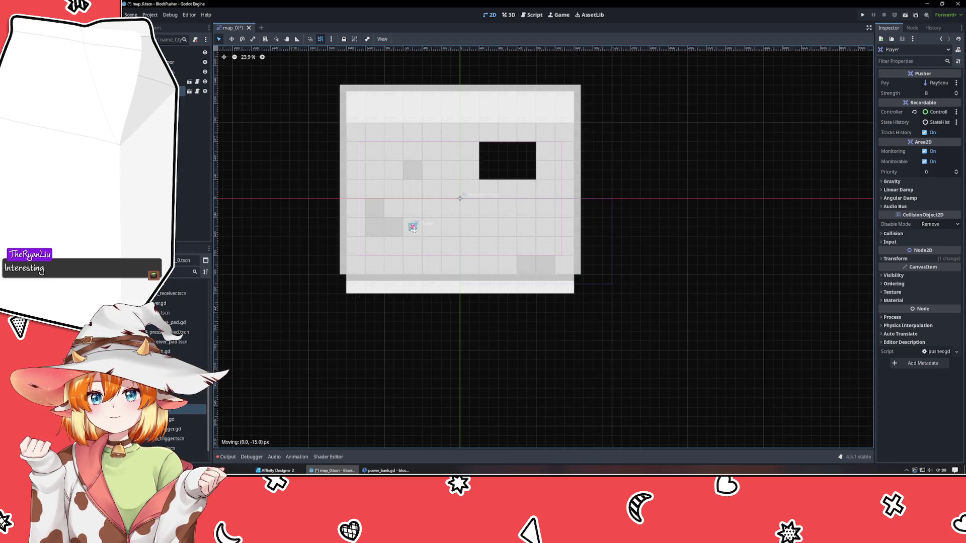
pyautogui.click(684, 338)
pyautogui.scroll(4, 469, 240)
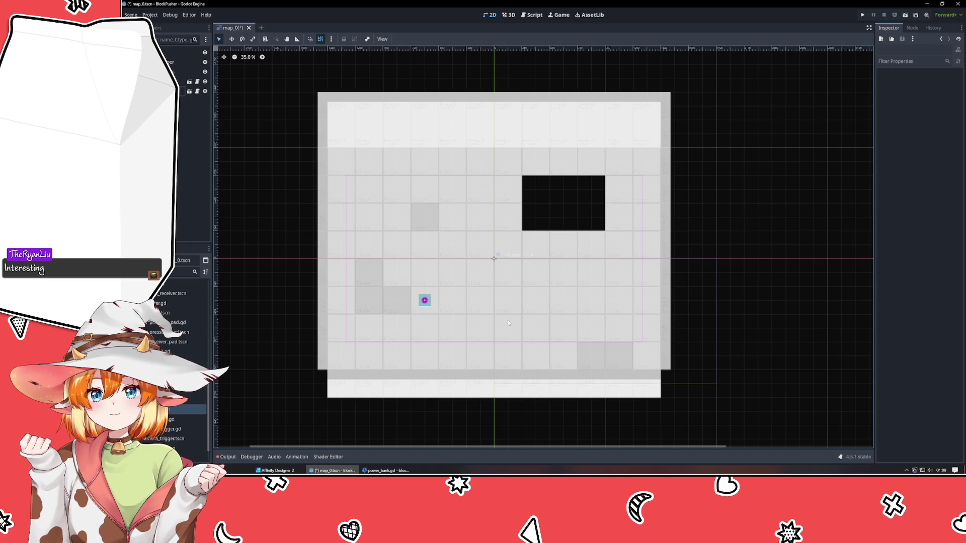
pyautogui.hotkey('ctrl', 's')
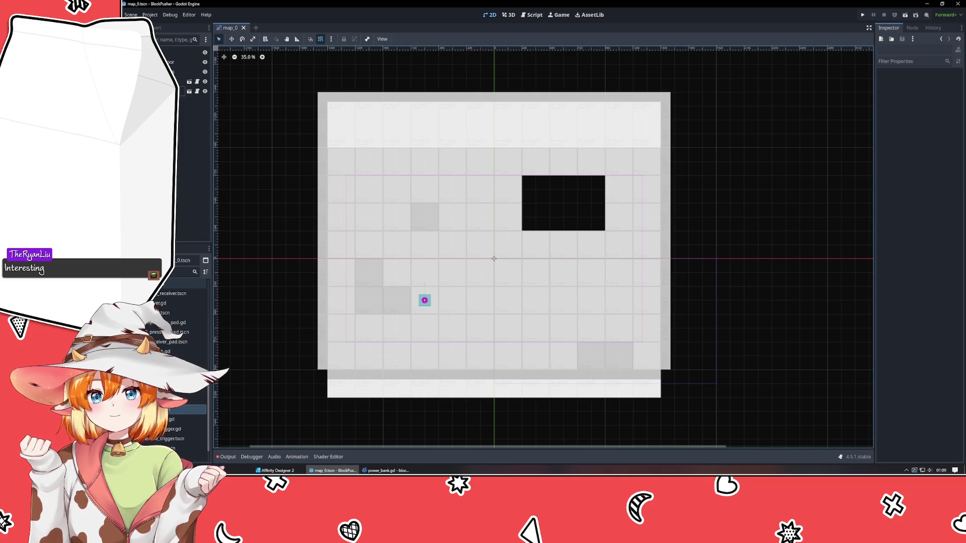
pyautogui.scroll(-5, 181, 352)
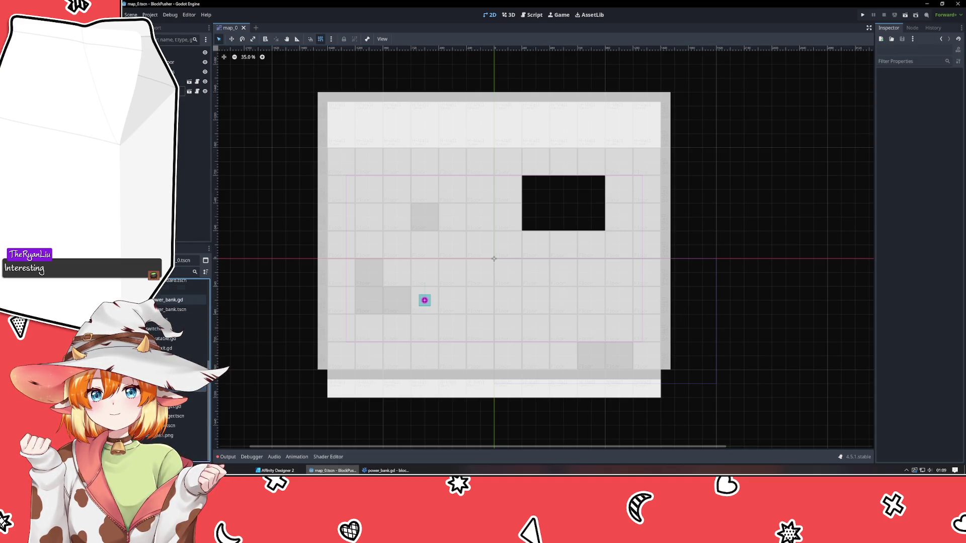
pyautogui.scroll(3, 181, 352)
pyautogui.scroll(-1, 181, 352)
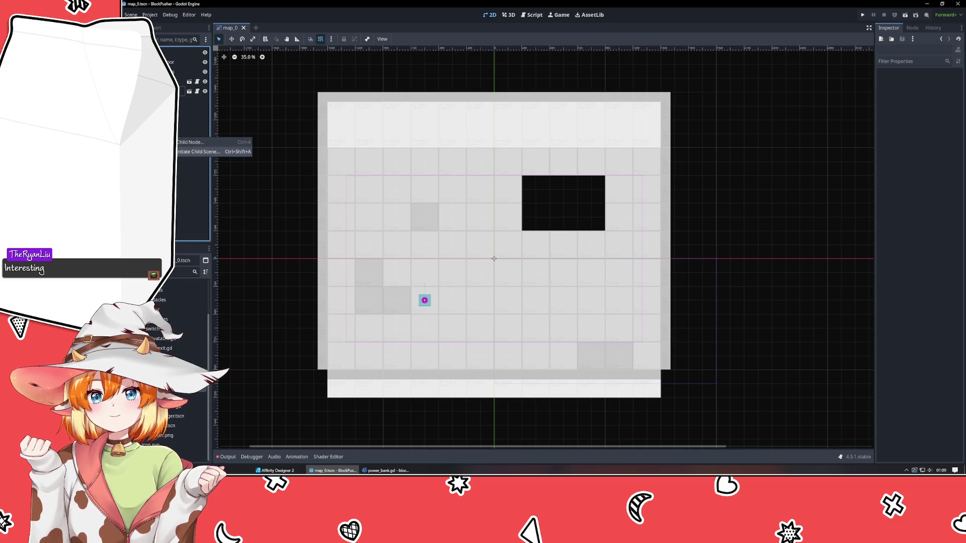
# Step: Add a new TileMapLayer node to map_0 and name it TileLayer_Berms
pyautogui.hotkey('ctrl', 'a')
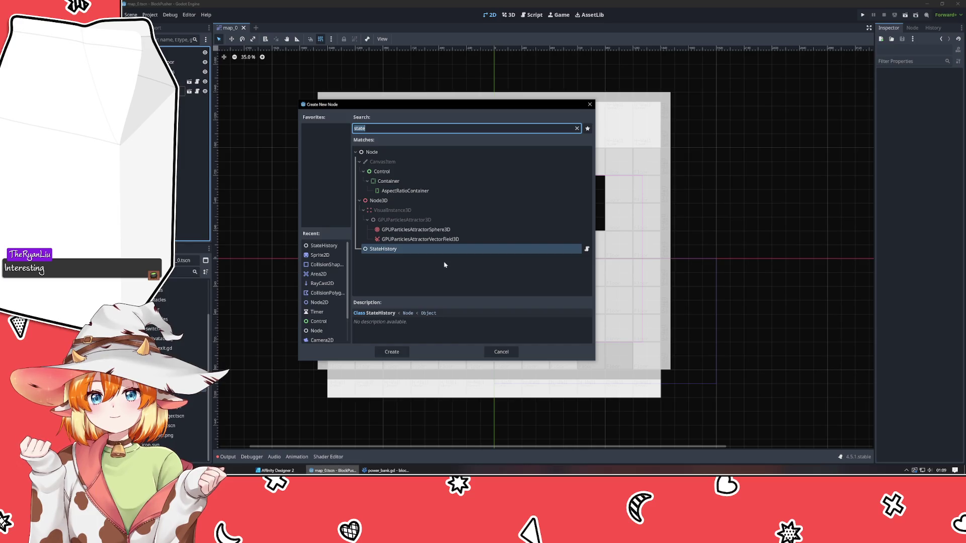
pyautogui.write('tile')
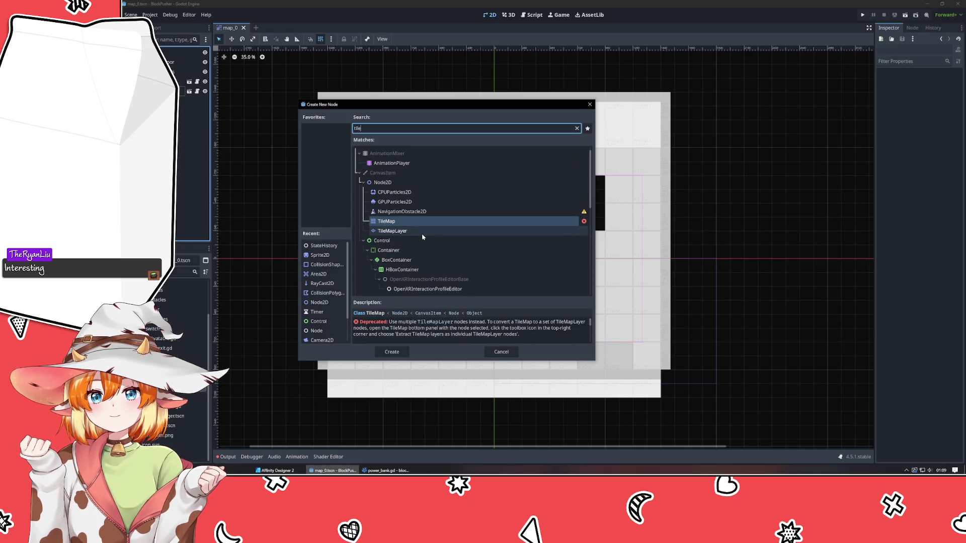
pyautogui.doubleClick(423, 235)
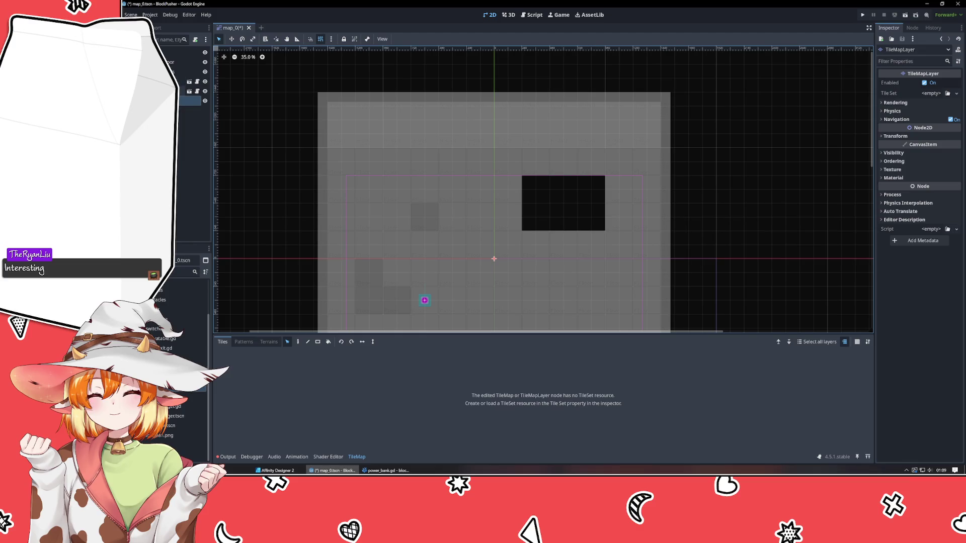
pyautogui.click(191, 101)
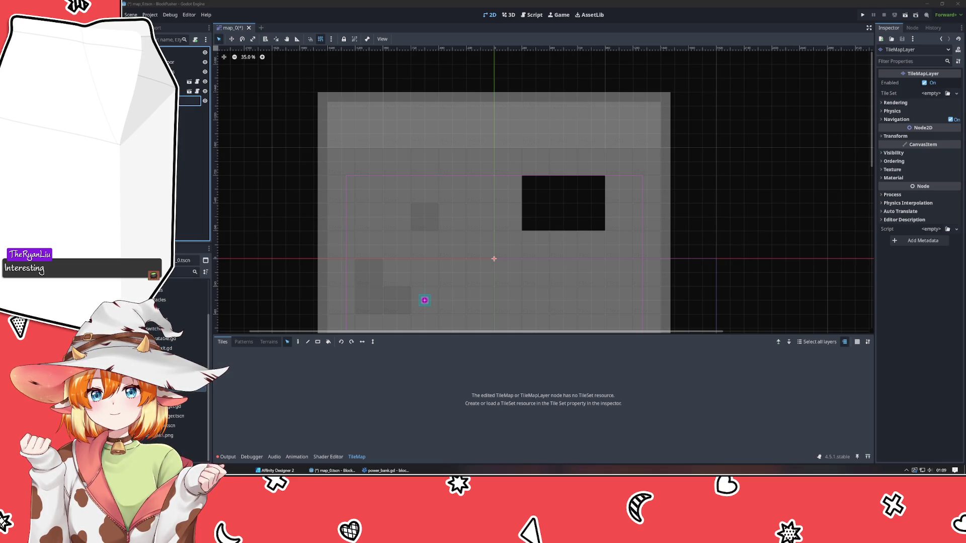
# Step: Rename the TileLayer_Floor layer to TileLayer_Floors
pyautogui.click(184, 62)
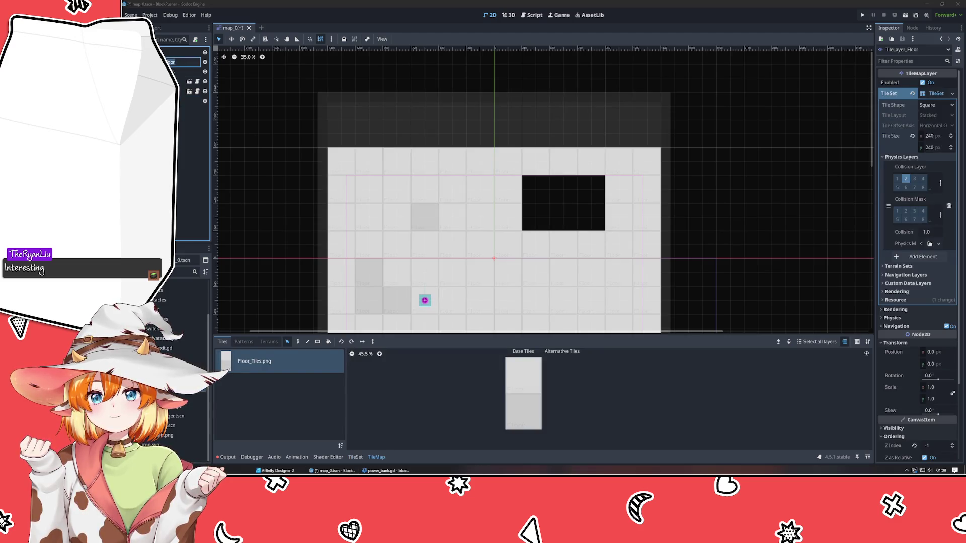
pyautogui.write('s')
pyautogui.press('Return')
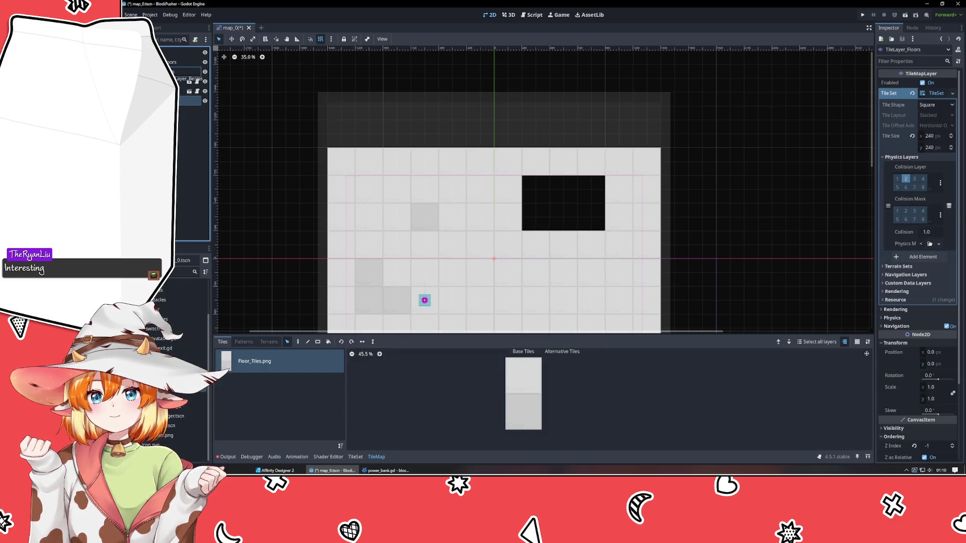
# Step: Select TileLayer_Berms and browse assets/Sprites for an existing TileSet, cancelling the load
pyautogui.click(184, 81)
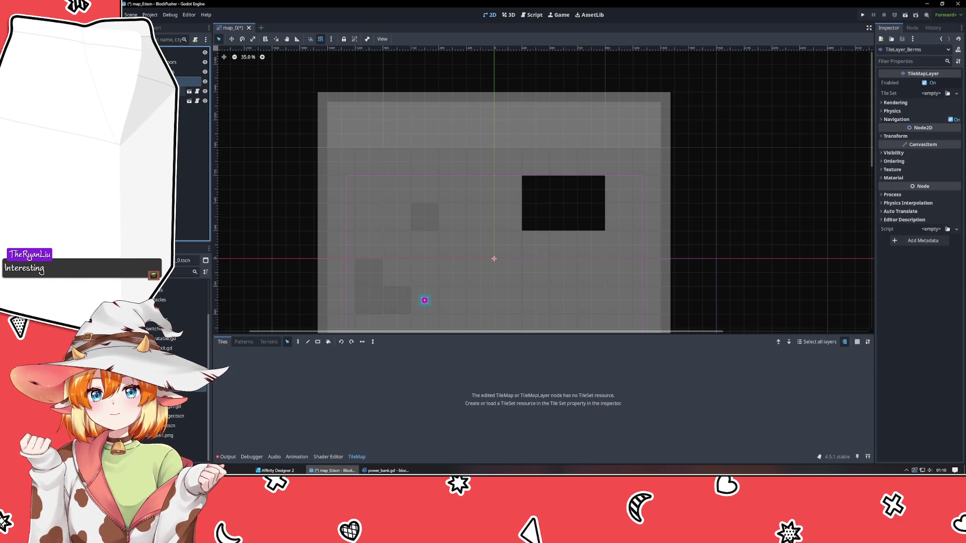
pyautogui.click(184, 72)
pyautogui.click(184, 81)
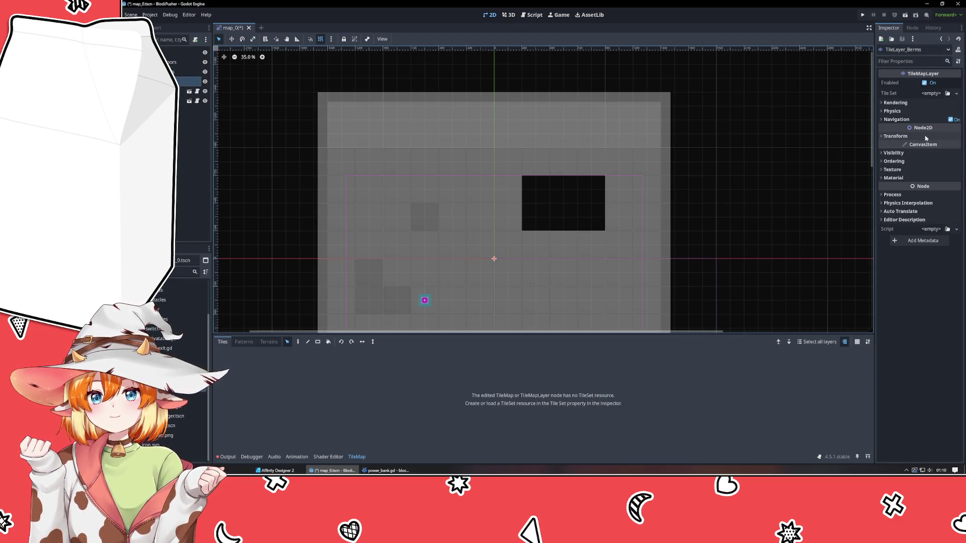
pyautogui.click(948, 94)
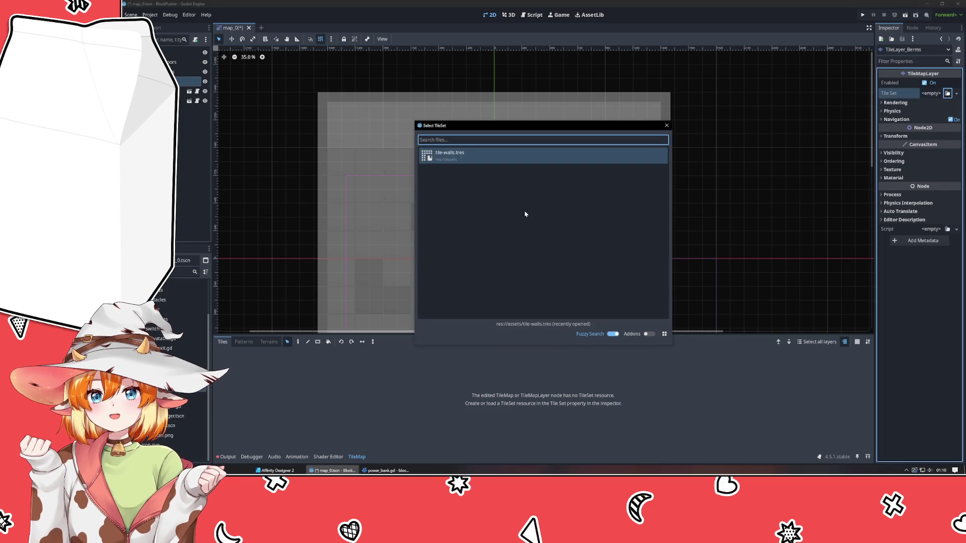
pyautogui.click(666, 125)
pyautogui.click(931, 93)
pyautogui.click(937, 126)
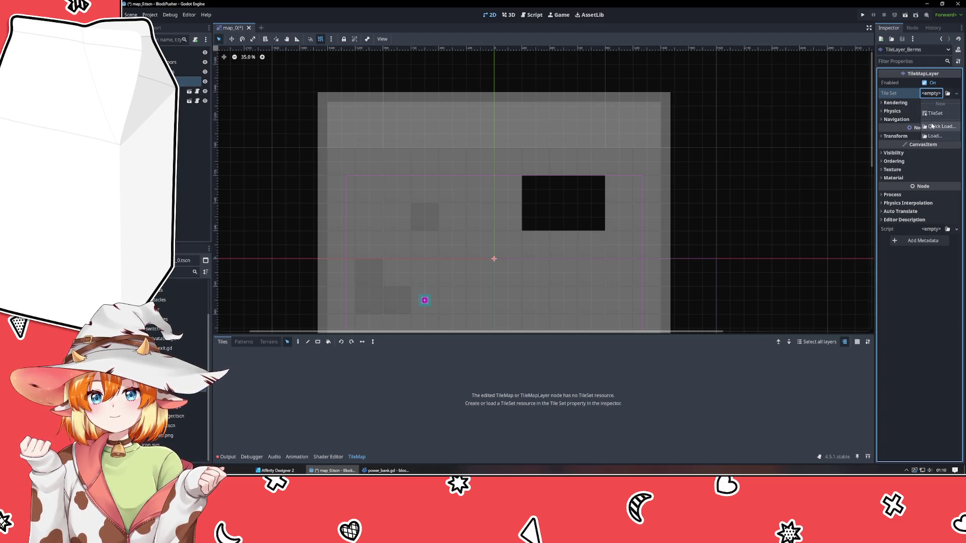
pyautogui.click(667, 125)
pyautogui.click(931, 93)
pyautogui.click(920, 137)
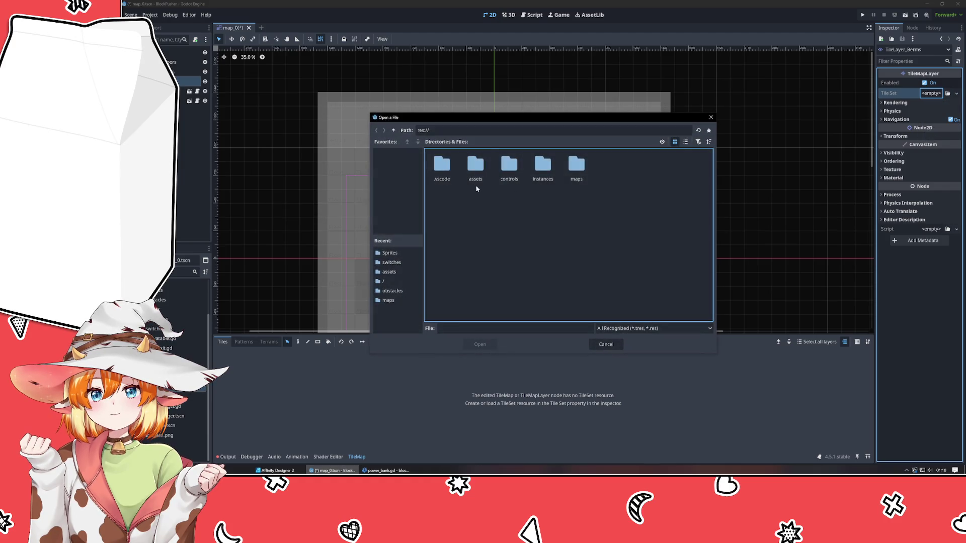
pyautogui.doubleClick(476, 169)
pyautogui.doubleClick(443, 169)
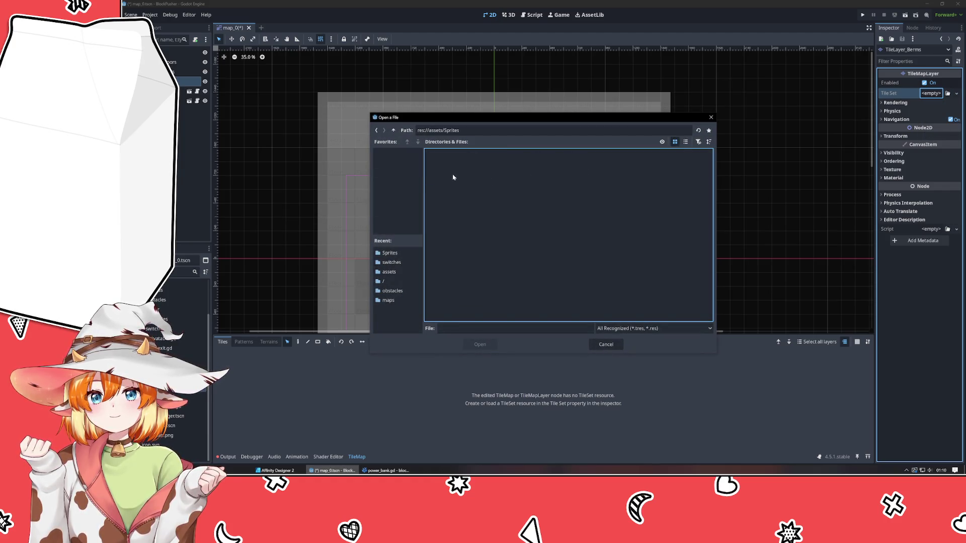
pyautogui.click(605, 344)
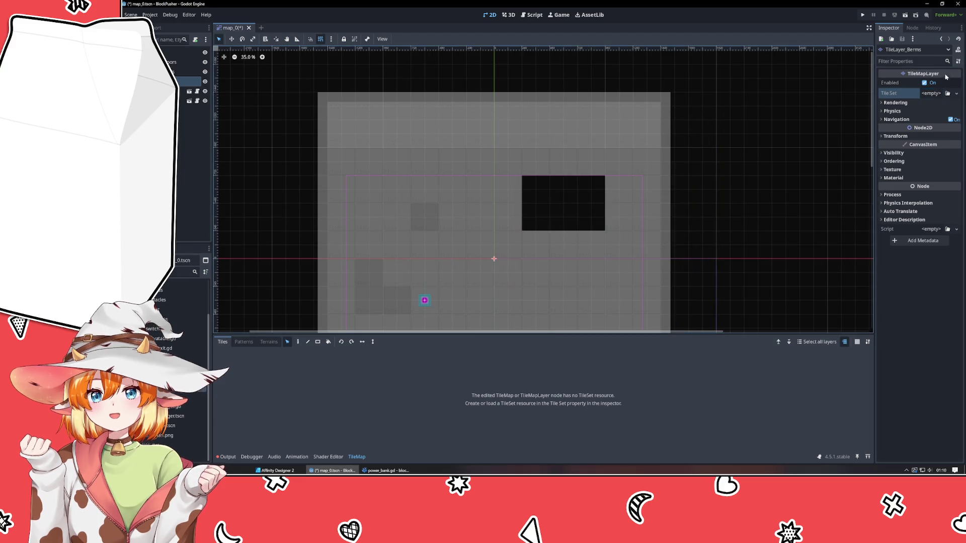
# Step: Give TileLayer_Berms a new TileSet with 240 px tiles and one physics layer
pyautogui.click(956, 94)
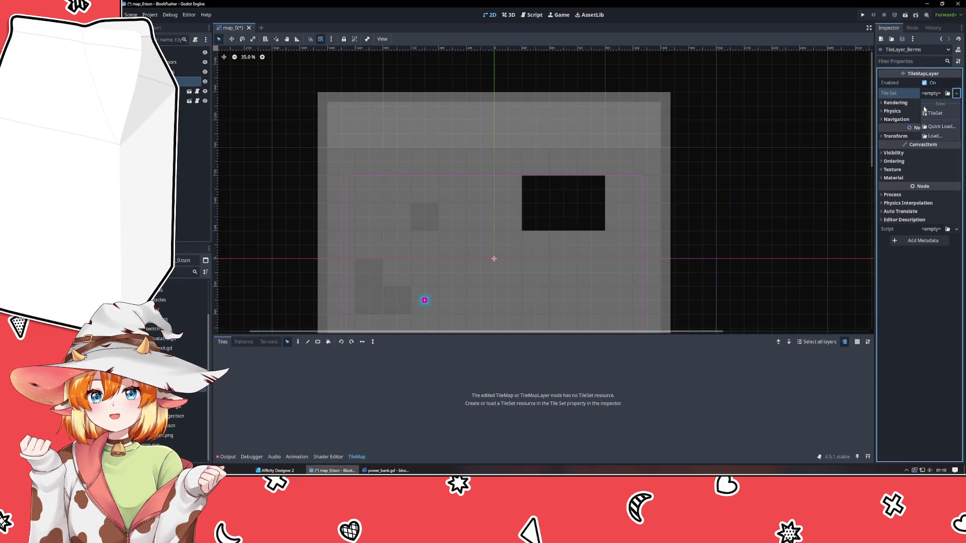
pyautogui.click(942, 113)
pyautogui.click(935, 84)
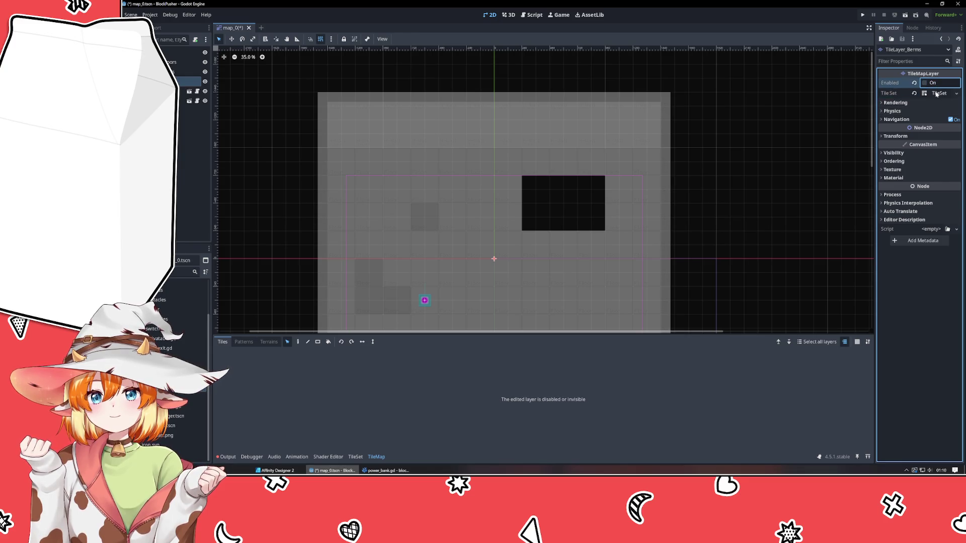
pyautogui.click(937, 91)
pyautogui.click(934, 84)
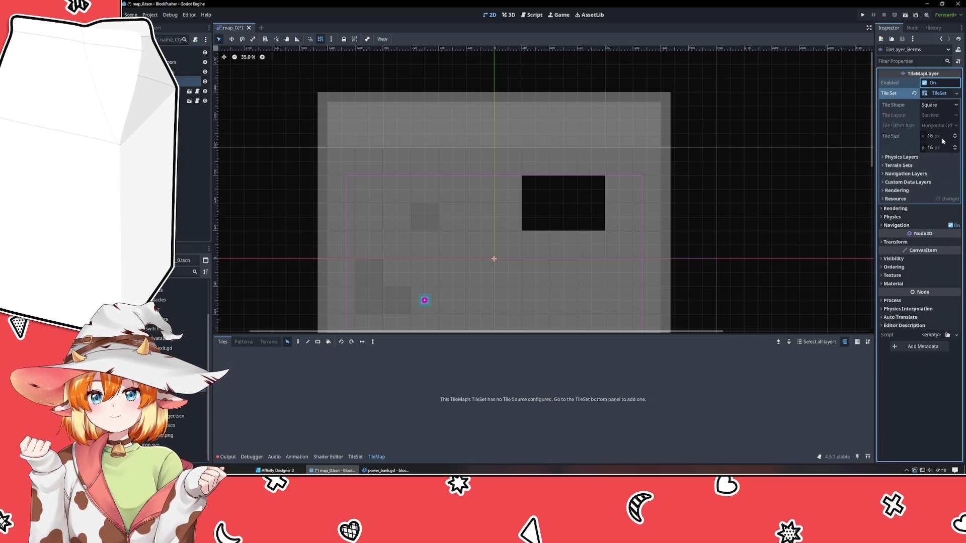
pyautogui.click(942, 136)
pyautogui.write('40')
pyautogui.press('Return')
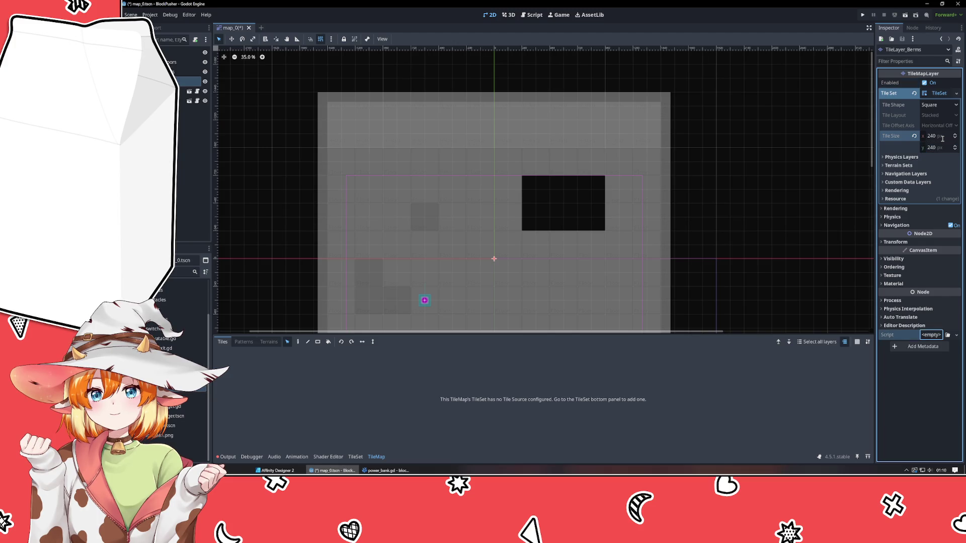
pyautogui.click(905, 158)
pyautogui.click(925, 168)
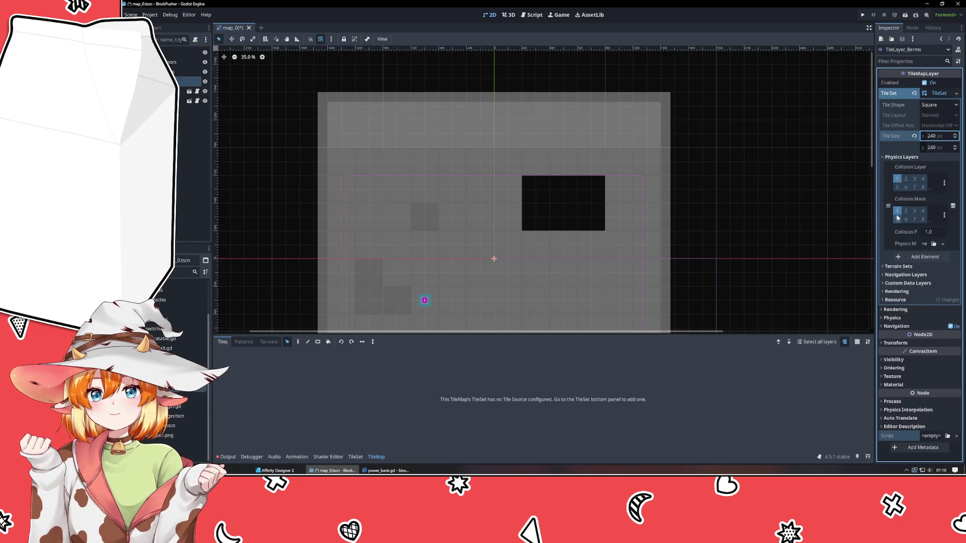
pyautogui.click(901, 158)
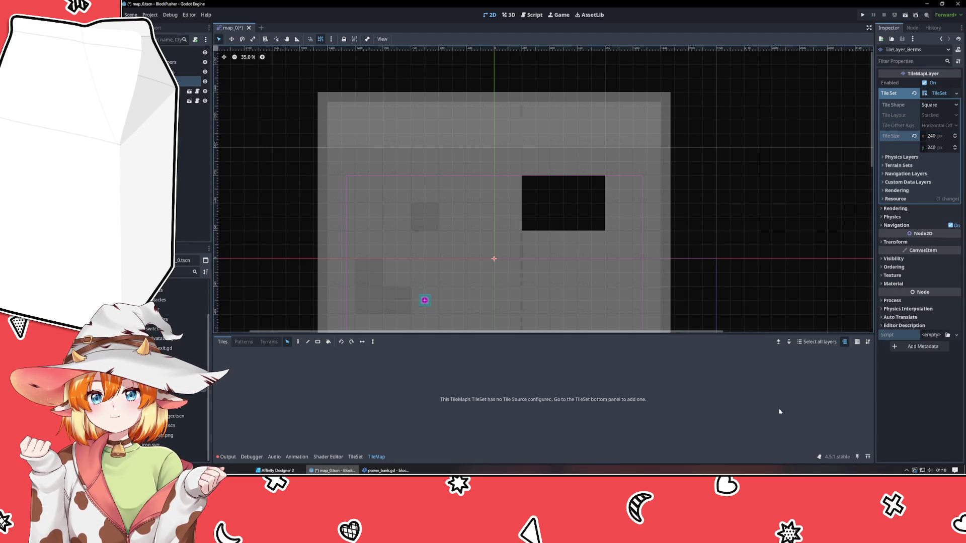
# Step: Add Berm_Tiles.png as an atlas source and auto-create its tiles
pyautogui.click(355, 456)
pyautogui.click(319, 446)
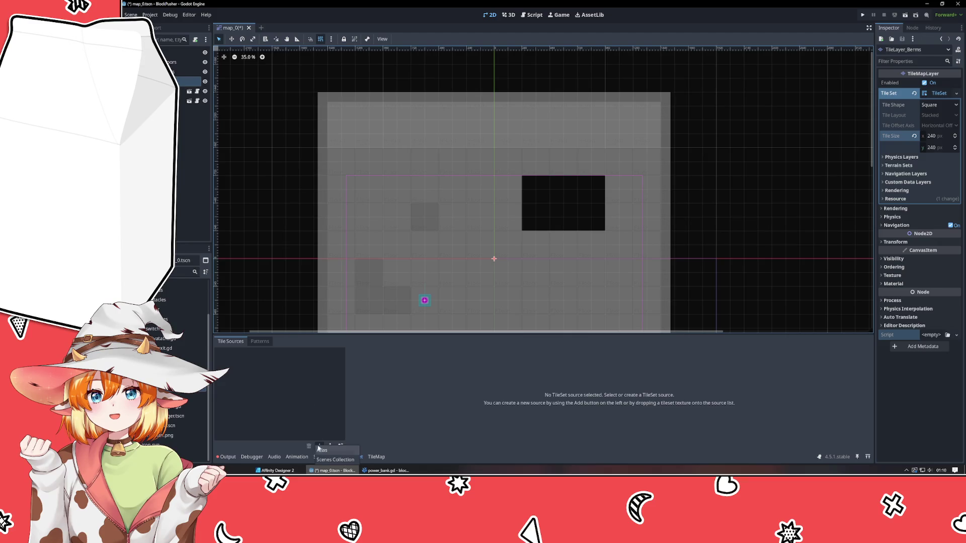
pyautogui.click(322, 450)
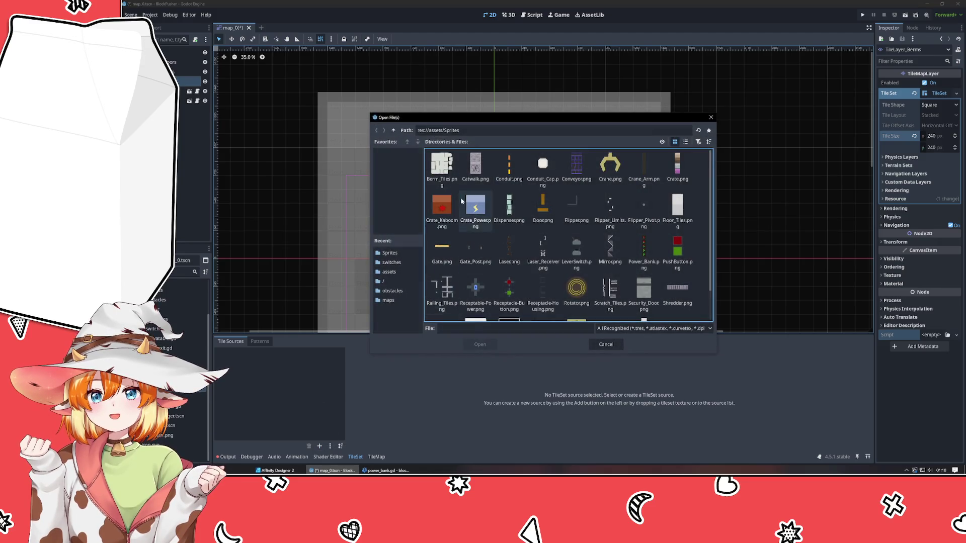
pyautogui.doubleClick(439, 173)
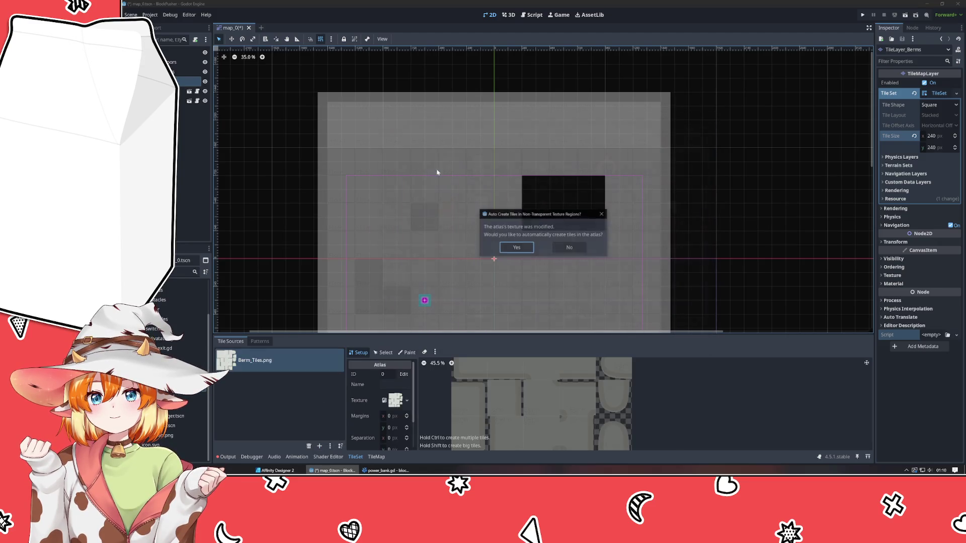
pyautogui.click(513, 249)
pyautogui.scroll(-3, 606, 367)
pyautogui.scroll(1, 607, 366)
pyautogui.scroll(-1, 651, 408)
# Step: Select the upper block of berm tiles and give them full-square collision shapes
pyautogui.moveTo(651, 409); pyautogui.dragTo(619, 401)
pyautogui.click(386, 353)
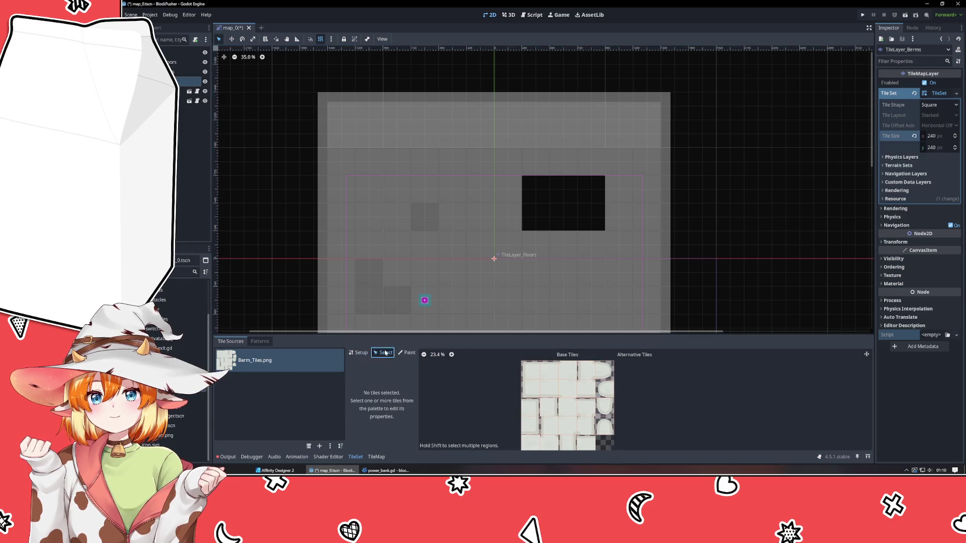
pyautogui.moveTo(537, 372); pyautogui.dragTo(607, 431)
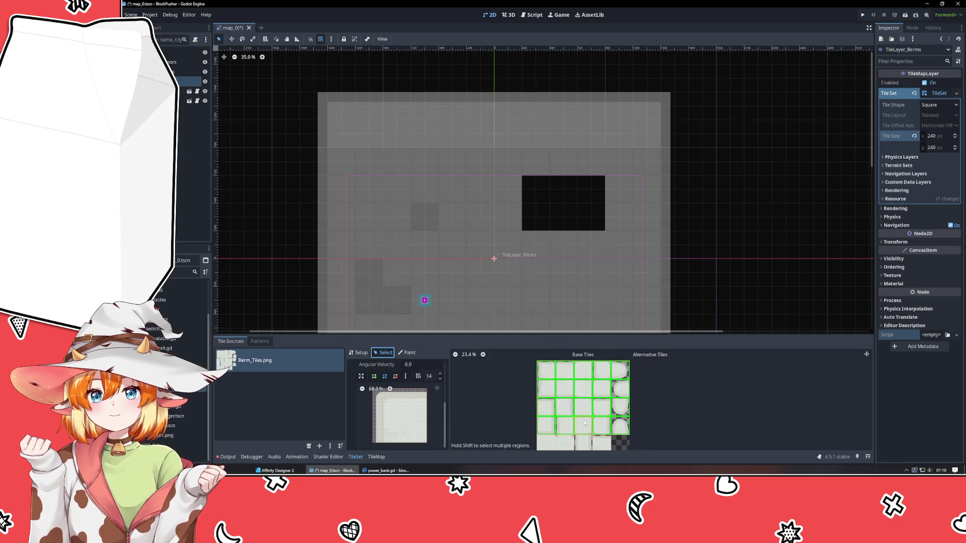
pyautogui.click(406, 377)
pyautogui.click(463, 398)
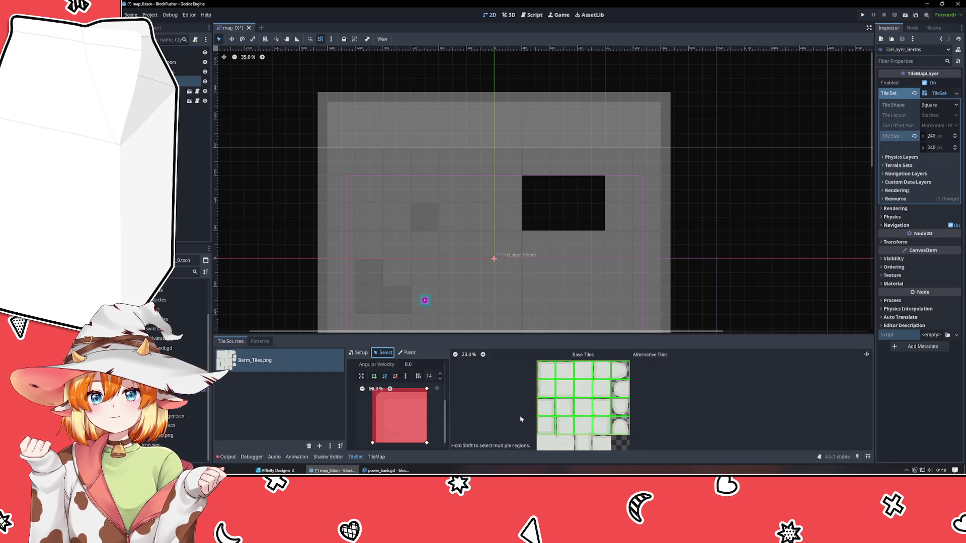
pyautogui.scroll(-1, 546, 408)
# Step: Check the collision on the bottom-row and top-right berm tiles and return to the TileMap panel
pyautogui.moveTo(546, 408); pyautogui.dragTo(589, 410)
pyautogui.click(591, 409)
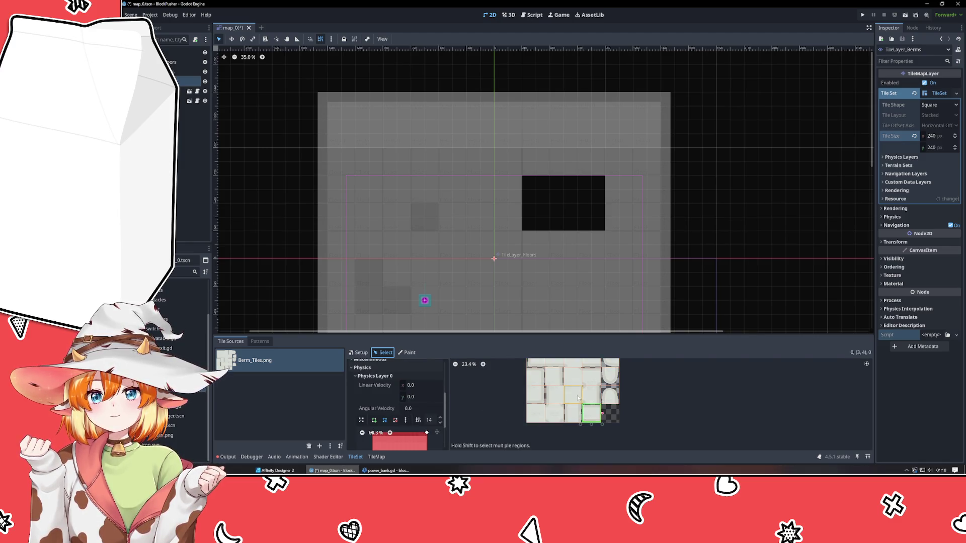
pyautogui.scroll(2, 578, 398)
pyautogui.click(572, 433)
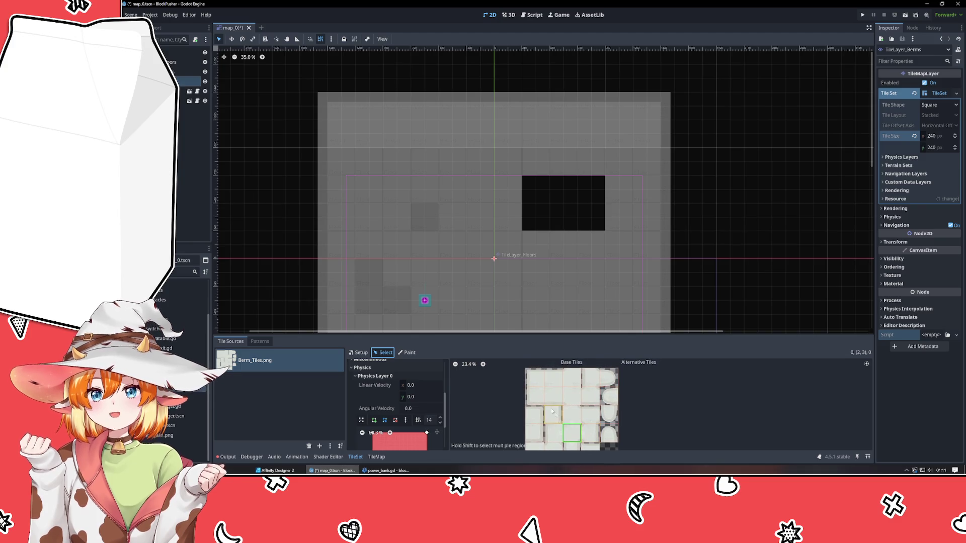
pyautogui.click(609, 377)
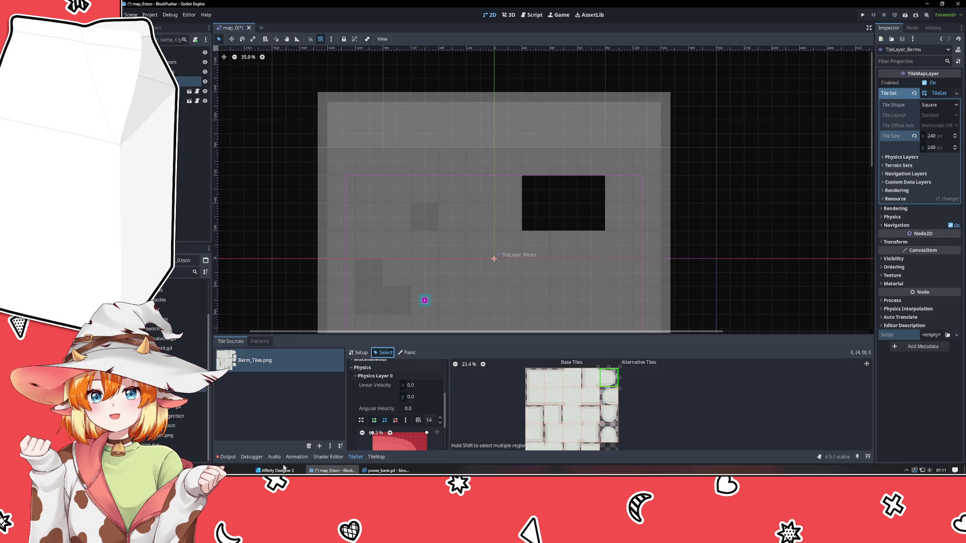
pyautogui.click(374, 457)
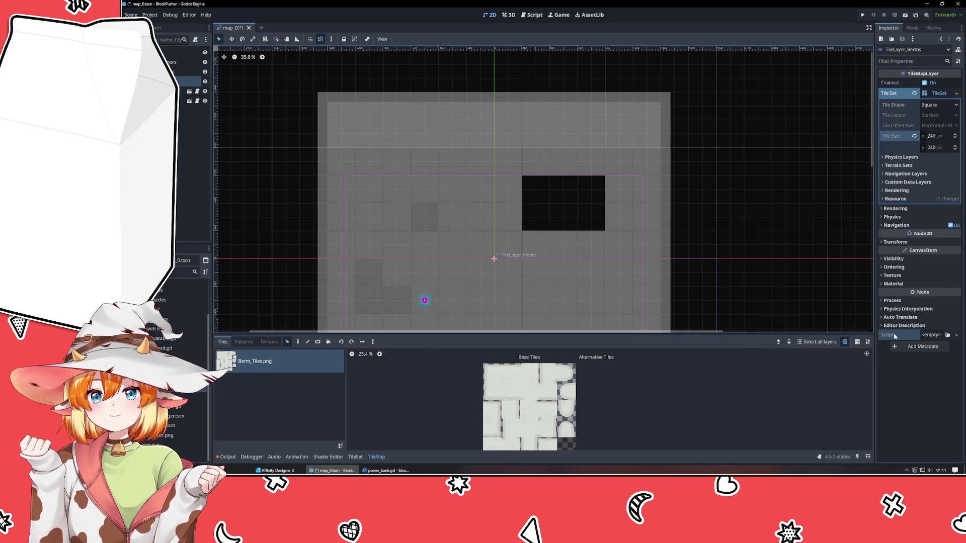
# Step: Add Berm_Tiles.png as a new atlas source in TileLayer_Walls' tileset with auto-created tiles
pyautogui.click(184, 62)
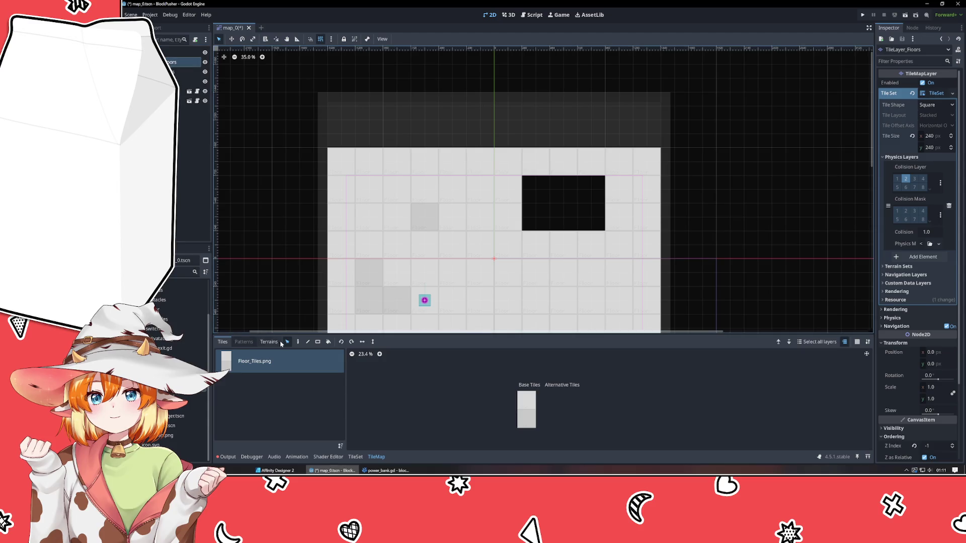
pyautogui.click(184, 71)
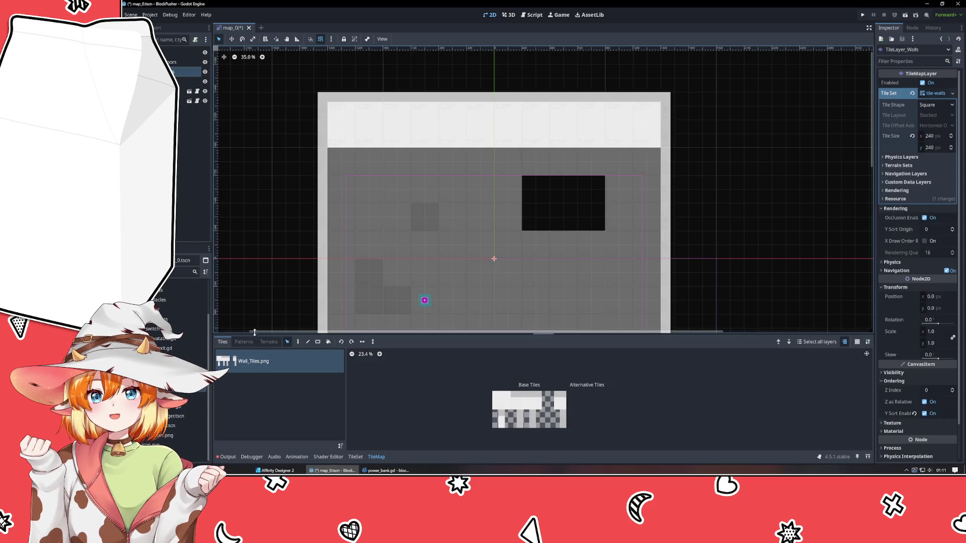
pyautogui.click(354, 457)
pyautogui.click(320, 446)
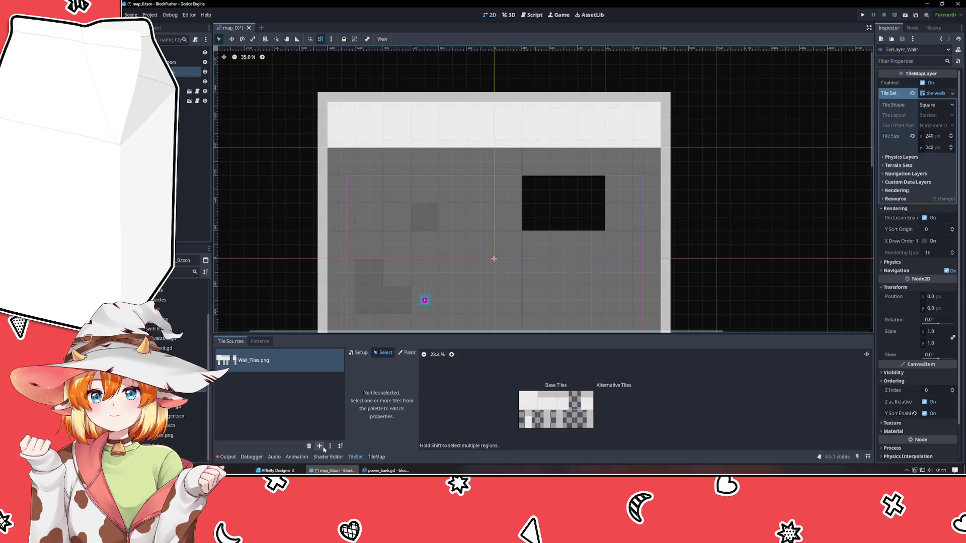
pyautogui.click(324, 451)
pyautogui.doubleClick(442, 168)
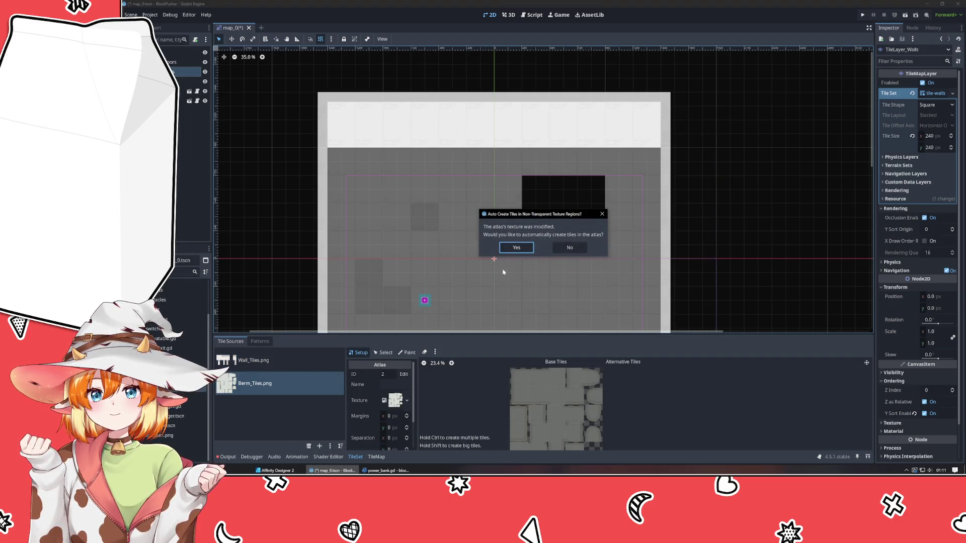
pyautogui.click(513, 248)
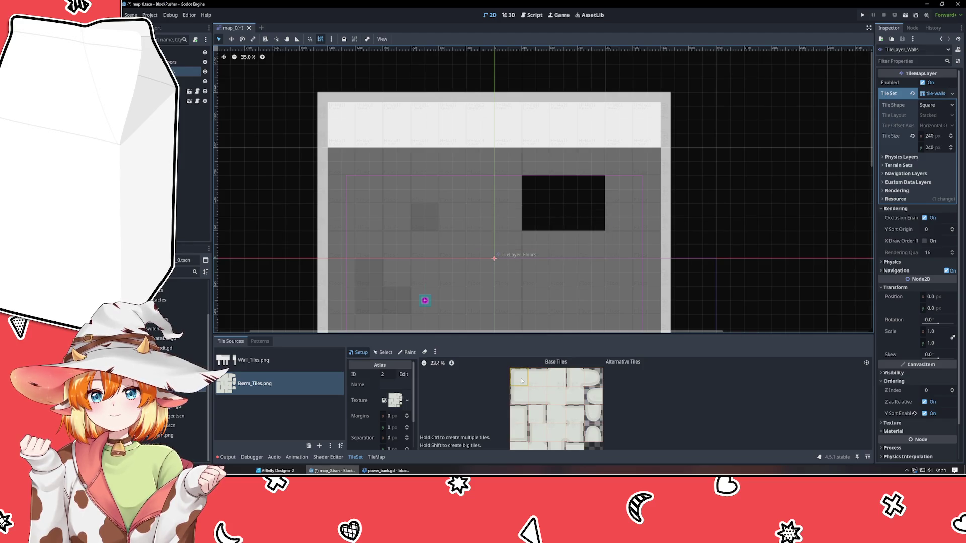
# Step: Select the berm tiles for full-square collisions and pick Berm_Tiles.png in the painting palette
pyautogui.click(383, 353)
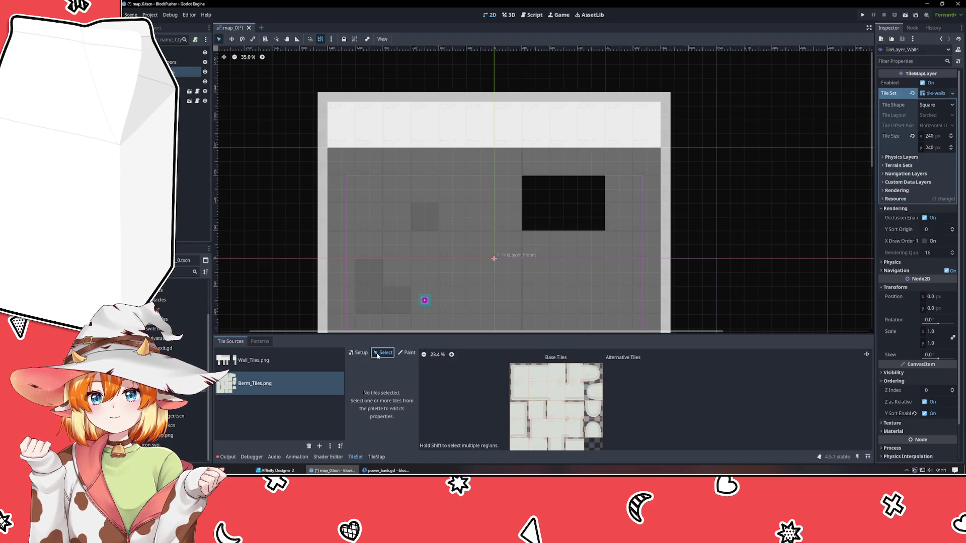
pyautogui.moveTo(514, 367); pyautogui.dragTo(573, 401)
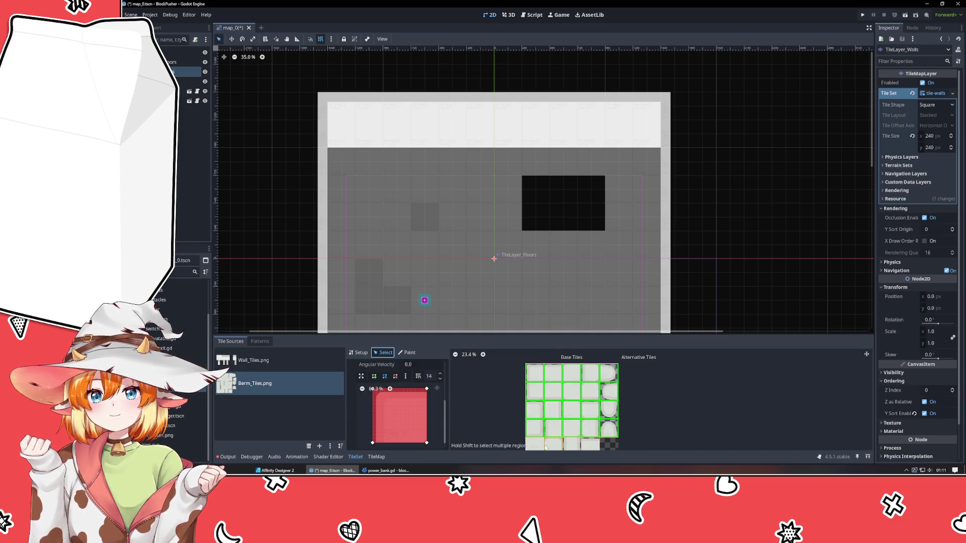
pyautogui.moveTo(573, 448); pyautogui.dragTo(591, 447)
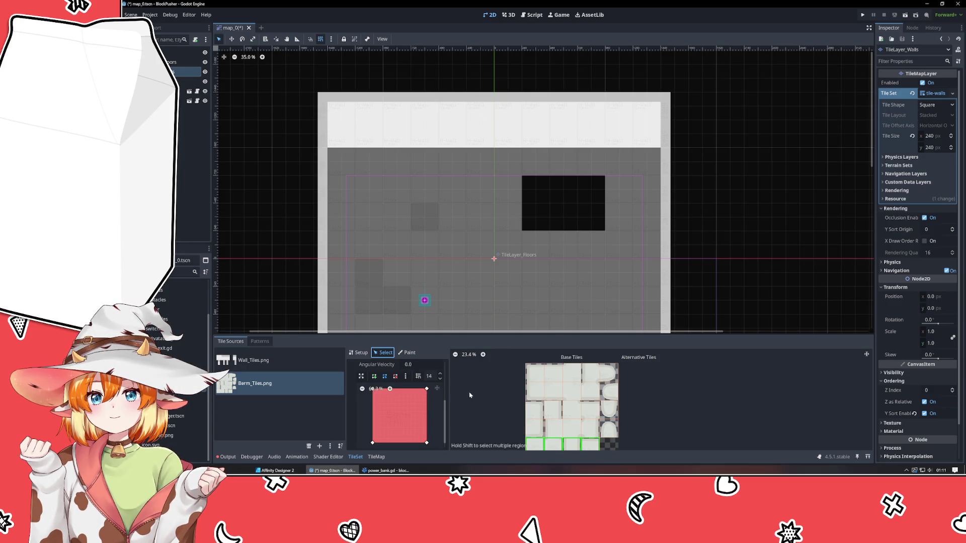
pyautogui.click(363, 353)
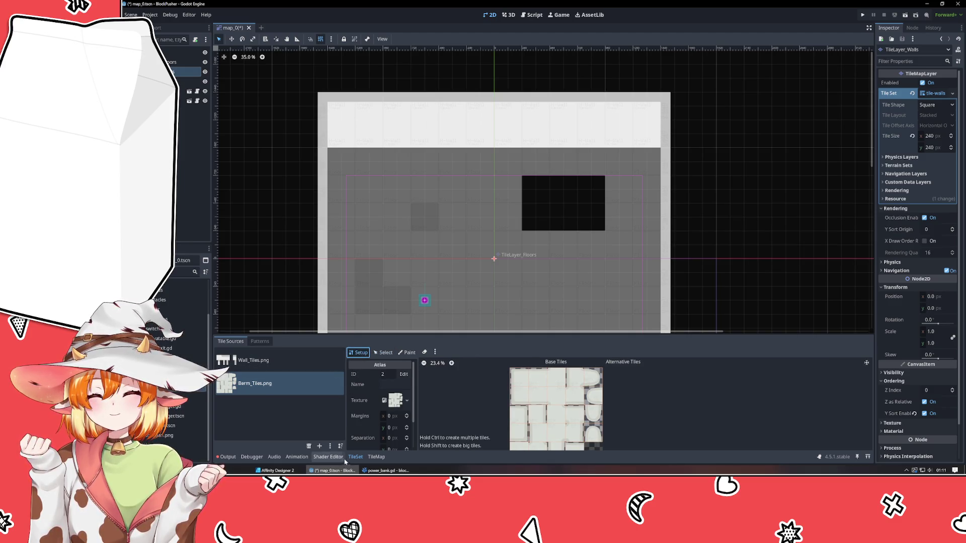
pyautogui.click(376, 457)
pyautogui.click(286, 394)
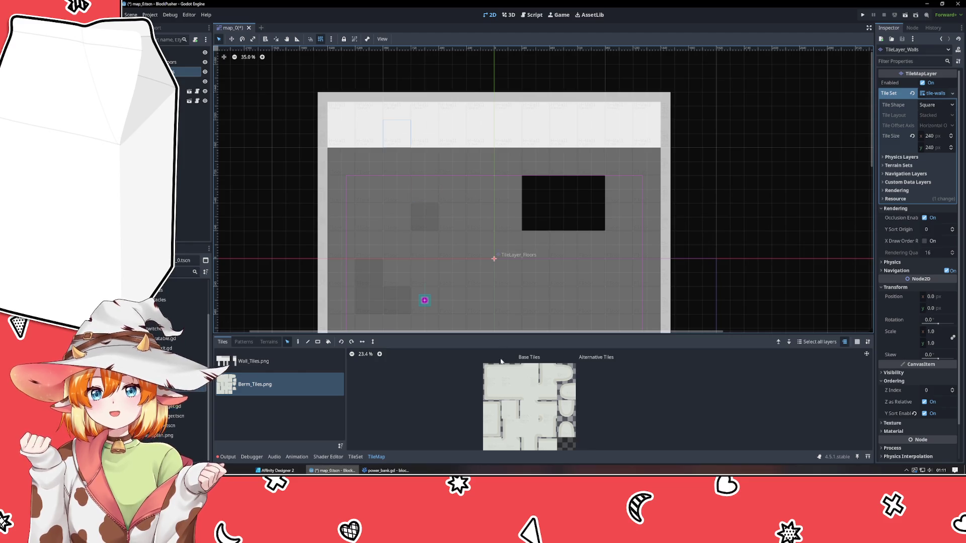
# Step: Paint a trial stroke of the top-left berm tile, then undo it
pyautogui.click(298, 342)
pyautogui.click(492, 372)
pyautogui.moveTo(426, 191)
pyautogui.mouseDown()
pyautogui.moveTo(452, 212)
pyautogui.moveTo(445, 137)
pyautogui.mouseUp()
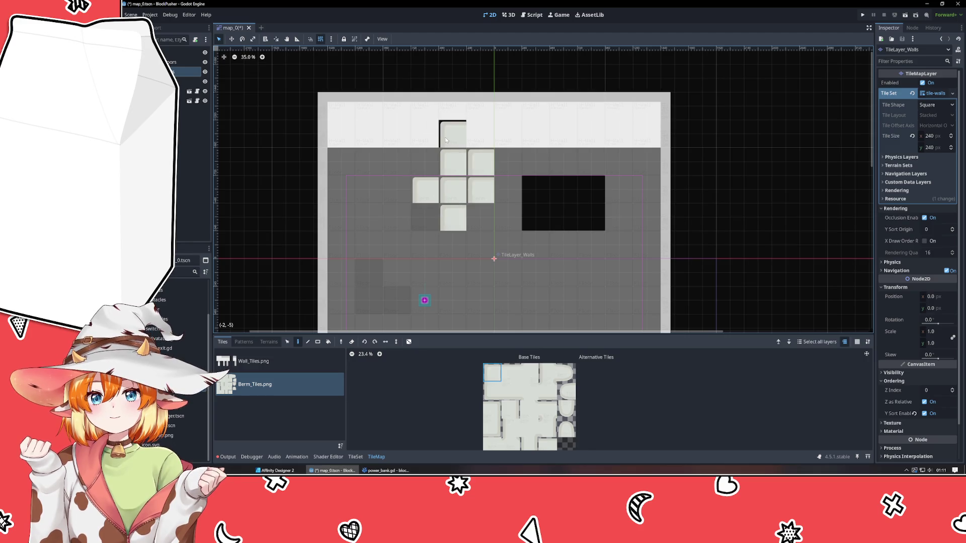
pyautogui.hotkey('ctrl', 'z')
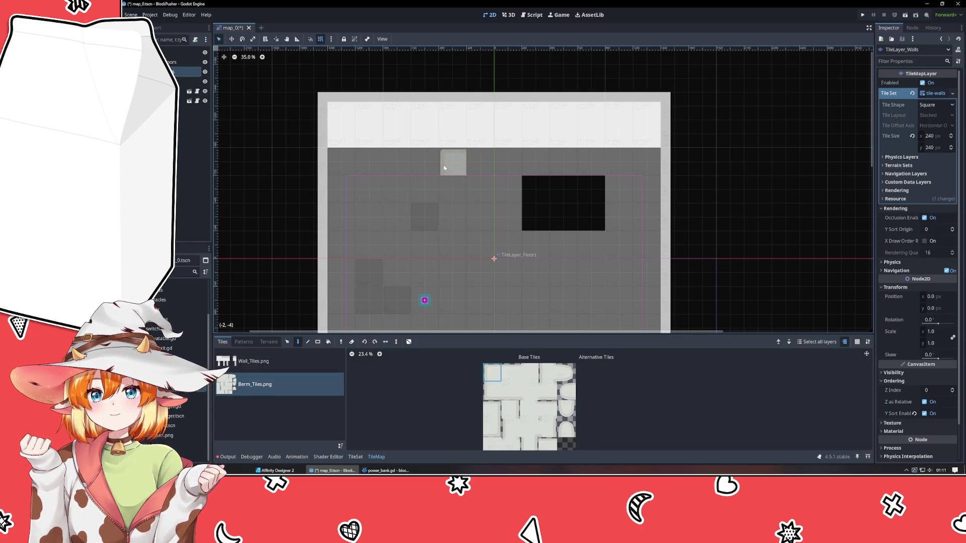
pyautogui.moveTo(509, 247); pyautogui.dragTo(474, 157)
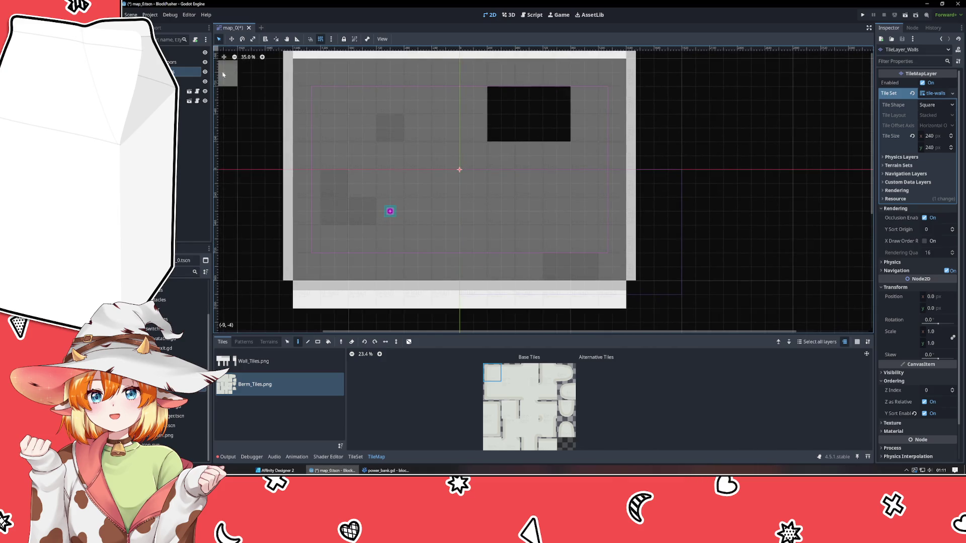
# Step: Delete the unneeded tile layer and select TileLayer_Walls
pyautogui.click(183, 82)
pyautogui.press('Delete')
pyautogui.press('Return')
pyautogui.click(173, 72)
pyautogui.moveTo(438, 222)
pyautogui.mouseDown()
pyautogui.moveTo(483, 288)
pyautogui.moveTo(469, 280)
pyautogui.mouseUp()
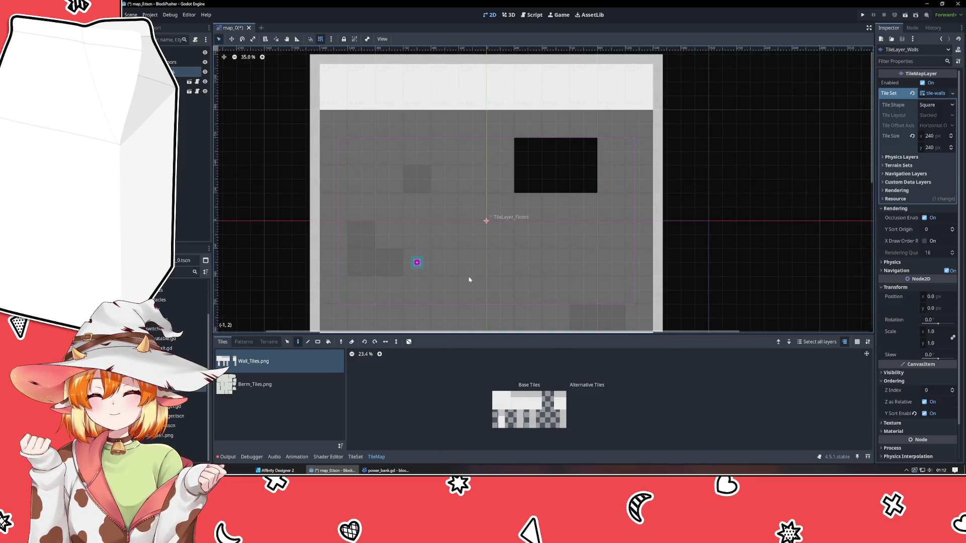
# Step: Paint edge, rounded-end and corner tiles from Berm_Tiles.png into a T-shaped berm left of centre
pyautogui.click(257, 385)
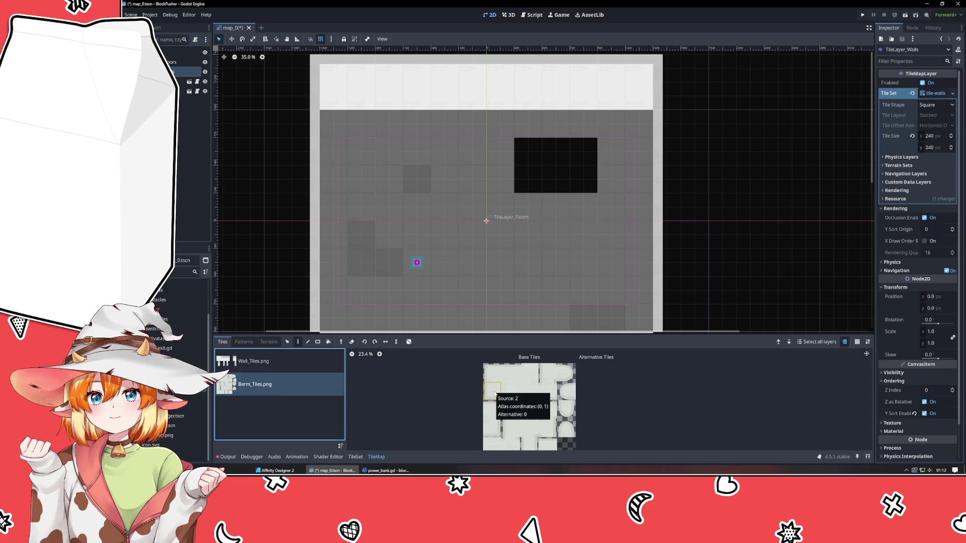
pyautogui.click(495, 395)
pyautogui.click(391, 191)
pyautogui.click(566, 410)
pyautogui.click(418, 215)
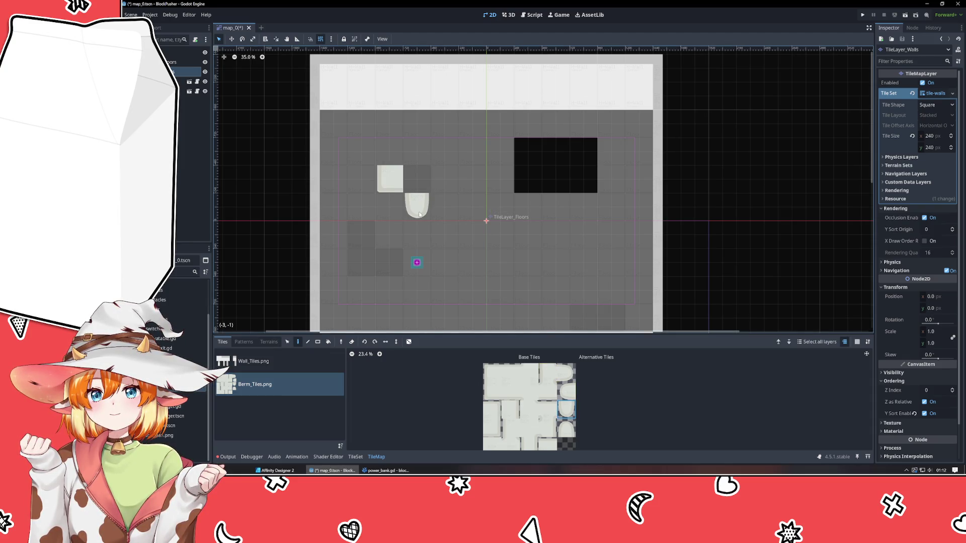
pyautogui.click(550, 408)
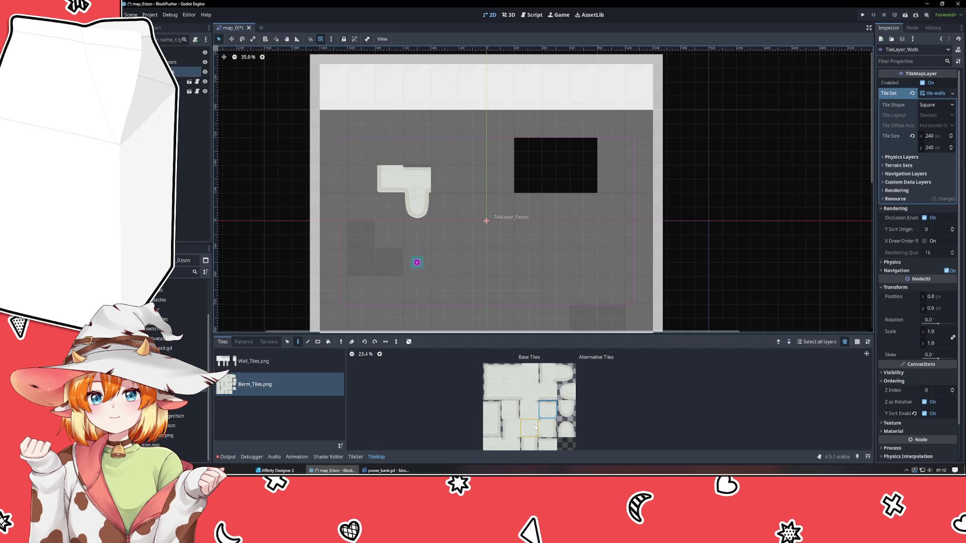
pyautogui.click(531, 392)
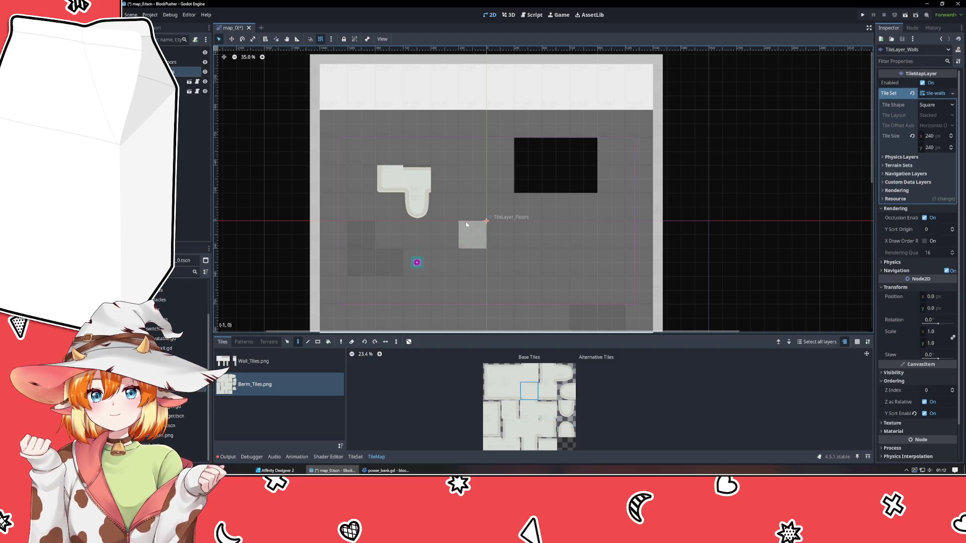
pyautogui.click(418, 186)
pyautogui.click(494, 435)
pyautogui.click(444, 178)
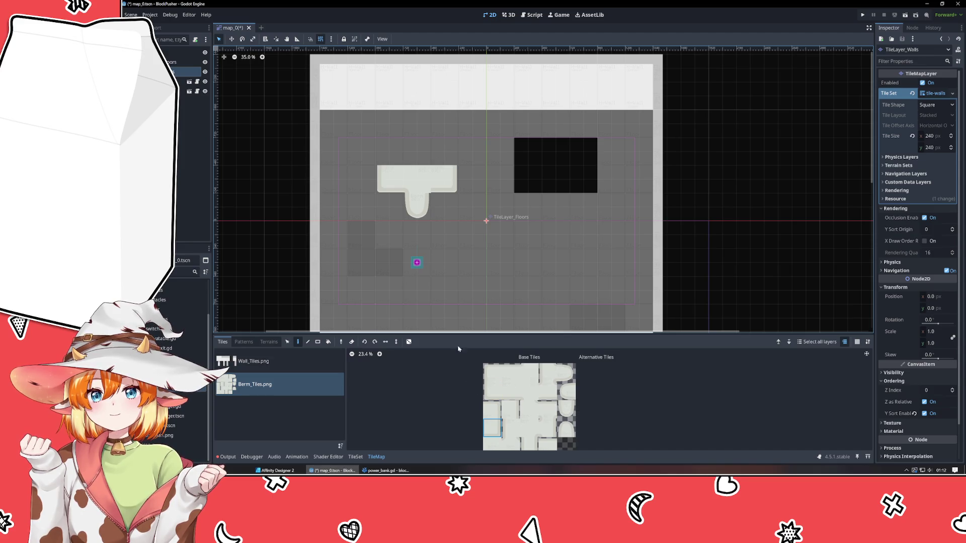
# Step: Zoom the Berm_Tiles atlas to 50% and look through it for a junction tile
pyautogui.scroll(5, 399, 159)
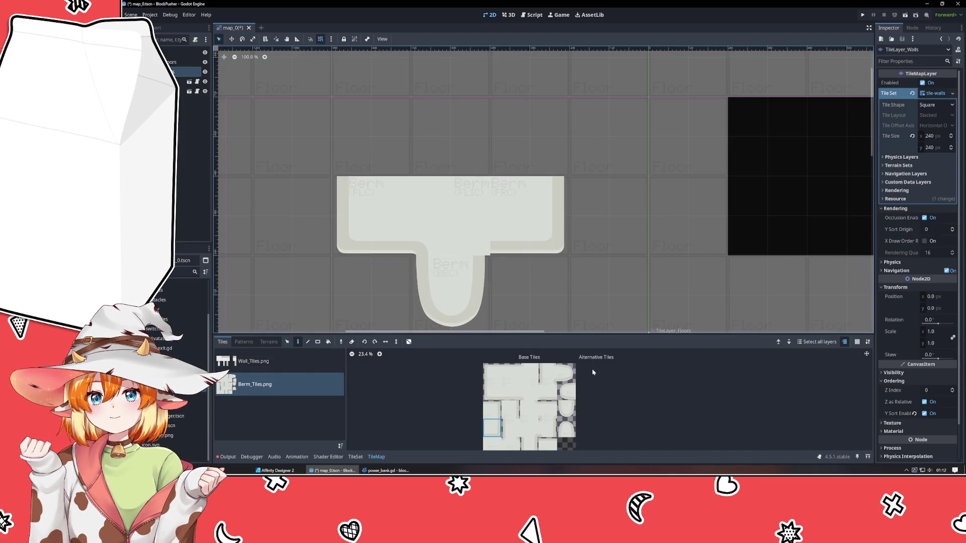
pyautogui.scroll(-1, 612, 394)
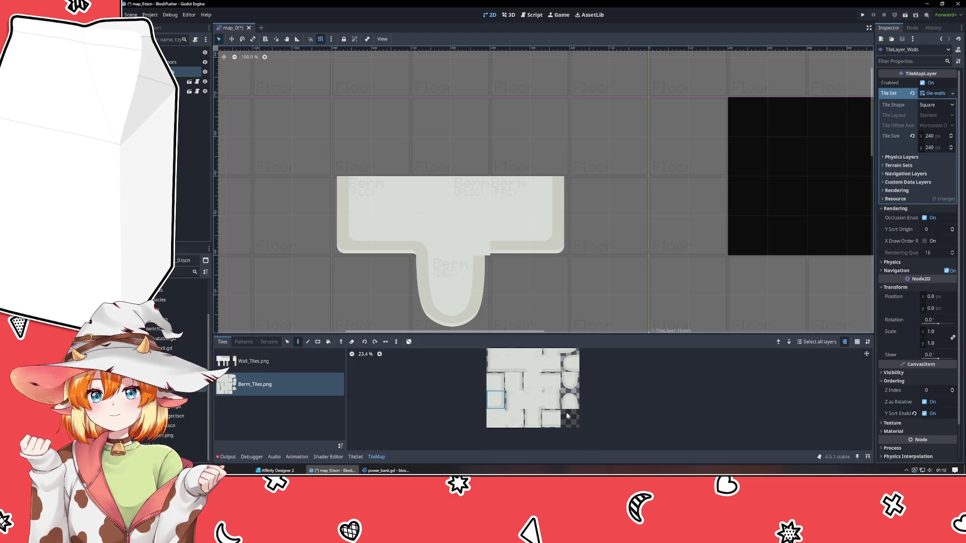
pyautogui.scroll(1, 534, 387)
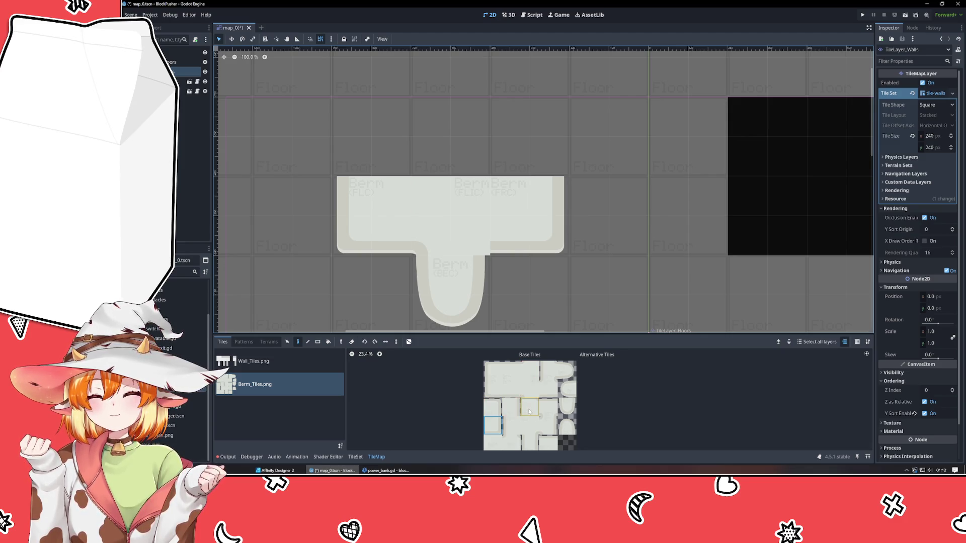
pyautogui.click(529, 370)
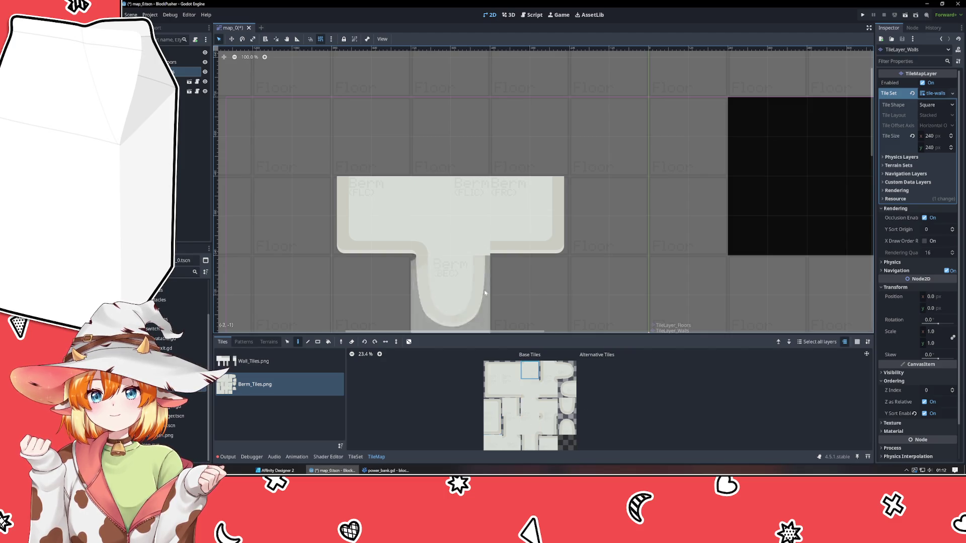
pyautogui.click(551, 396)
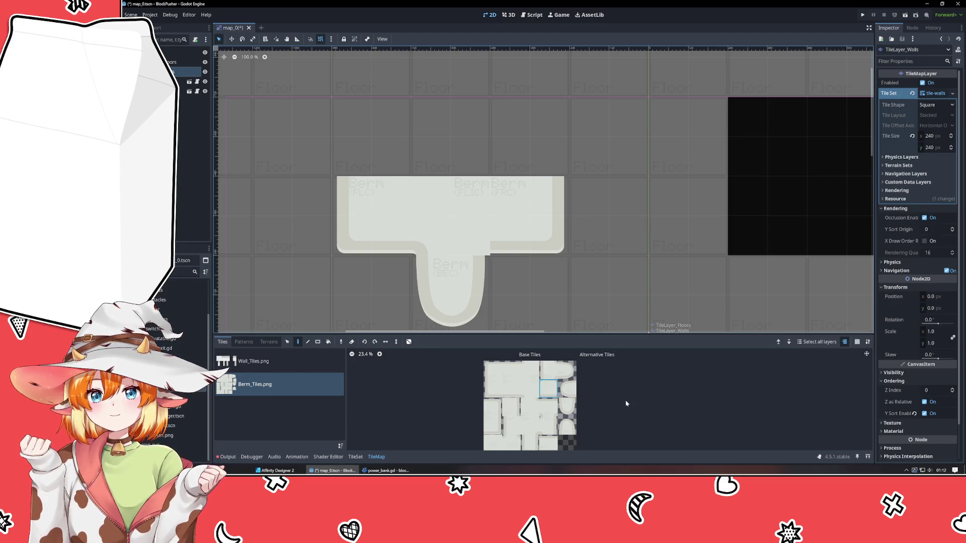
pyautogui.scroll(-1, 612, 393)
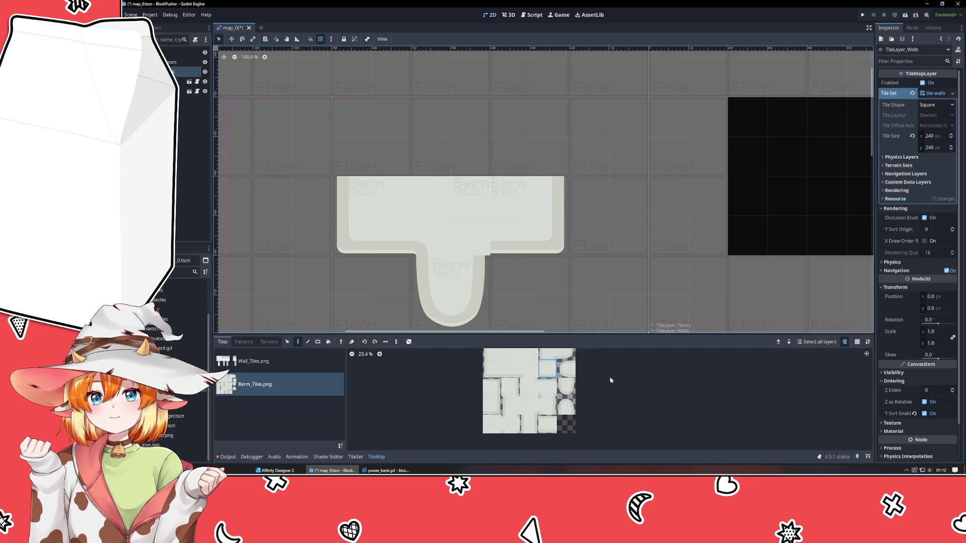
pyautogui.moveTo(606, 383); pyautogui.dragTo(602, 391)
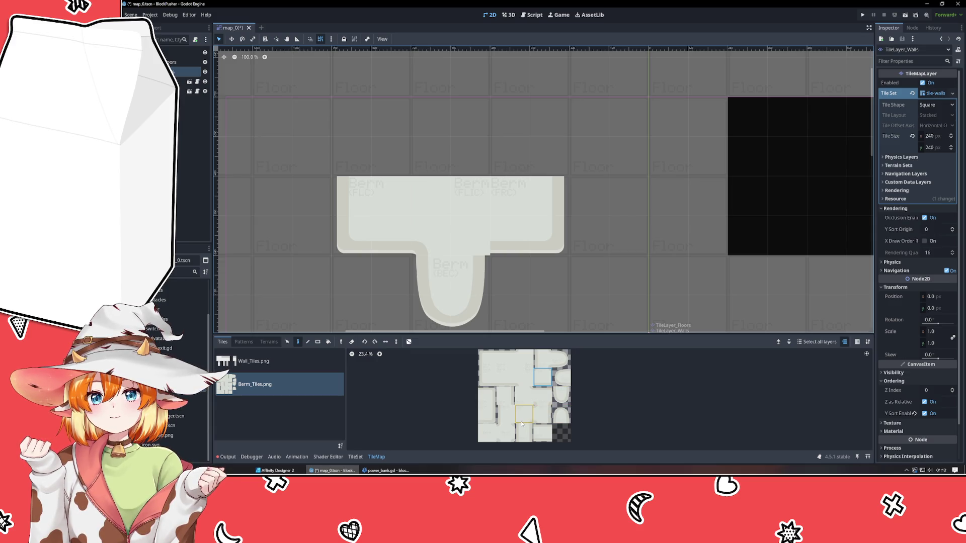
pyautogui.scroll(8, 522, 425)
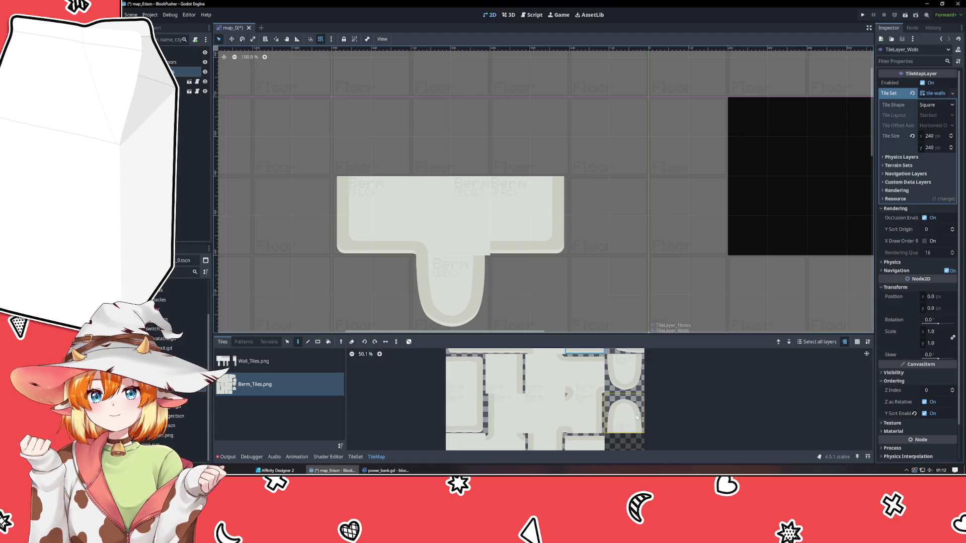
pyautogui.moveTo(666, 412)
pyautogui.mouseDown()
pyautogui.moveTo(647, 388)
pyautogui.moveTo(653, 441)
pyautogui.moveTo(648, 364)
pyautogui.moveTo(639, 378)
pyautogui.moveTo(650, 393)
pyautogui.mouseUp()
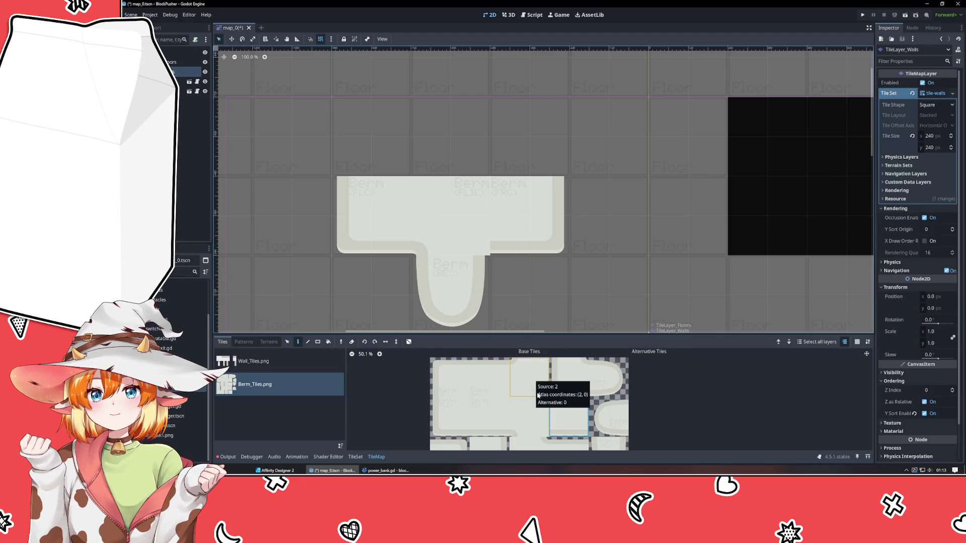
pyautogui.scroll(-2, 529, 428)
pyautogui.scroll(-1, 525, 405)
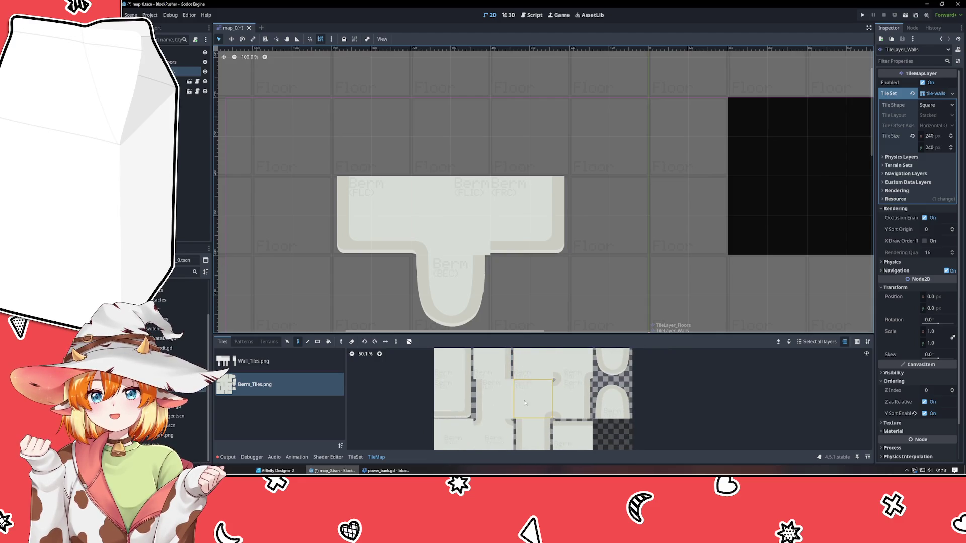
pyautogui.scroll(-1, 564, 370)
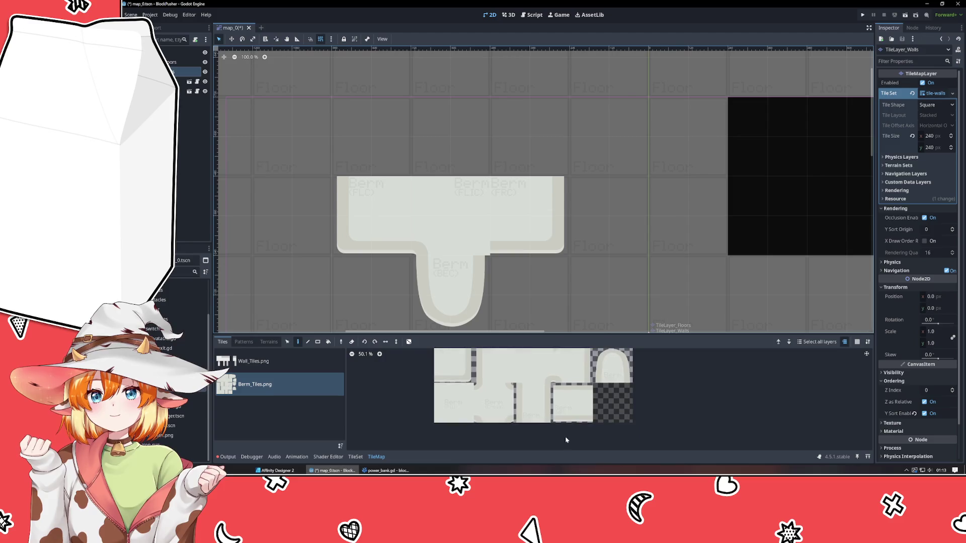
pyautogui.scroll(5, 567, 356)
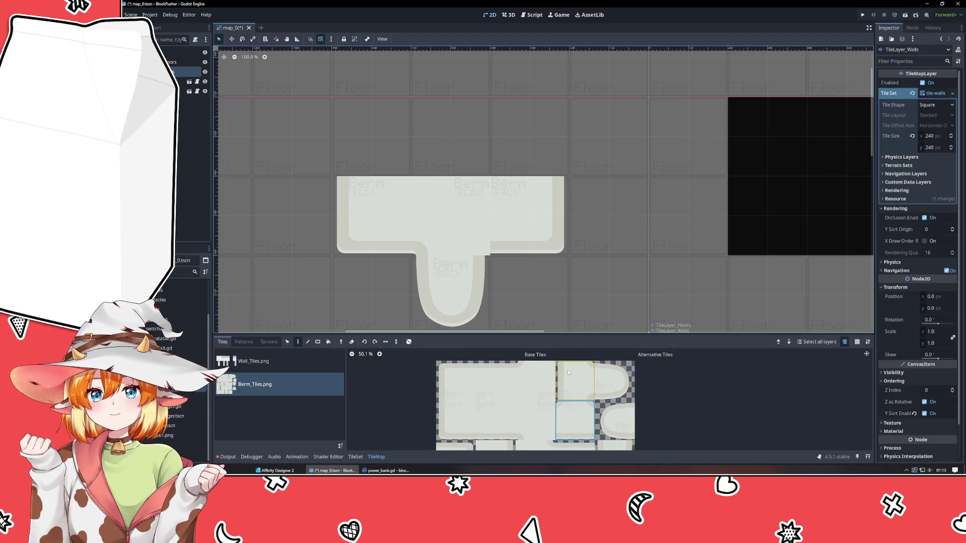
pyautogui.scroll(-5, 565, 374)
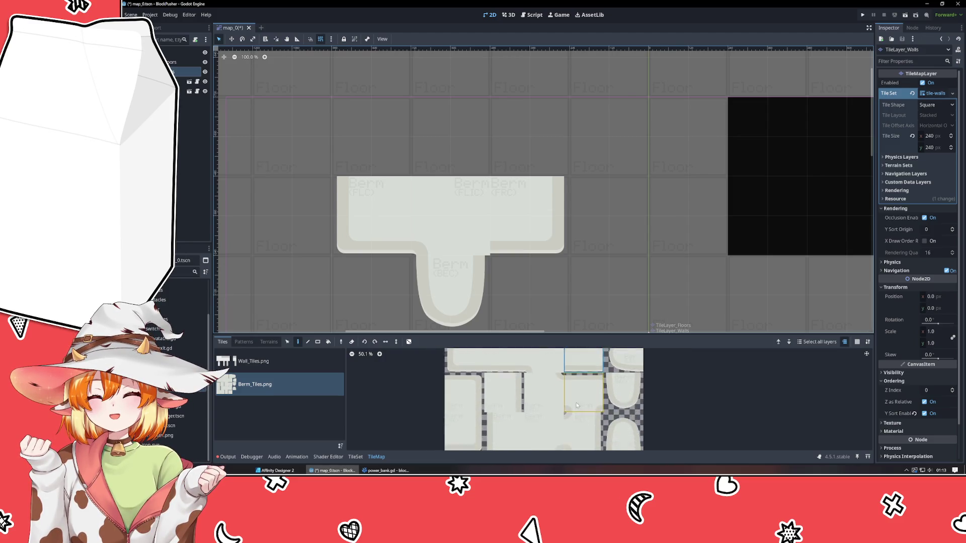
pyautogui.scroll(1, 568, 393)
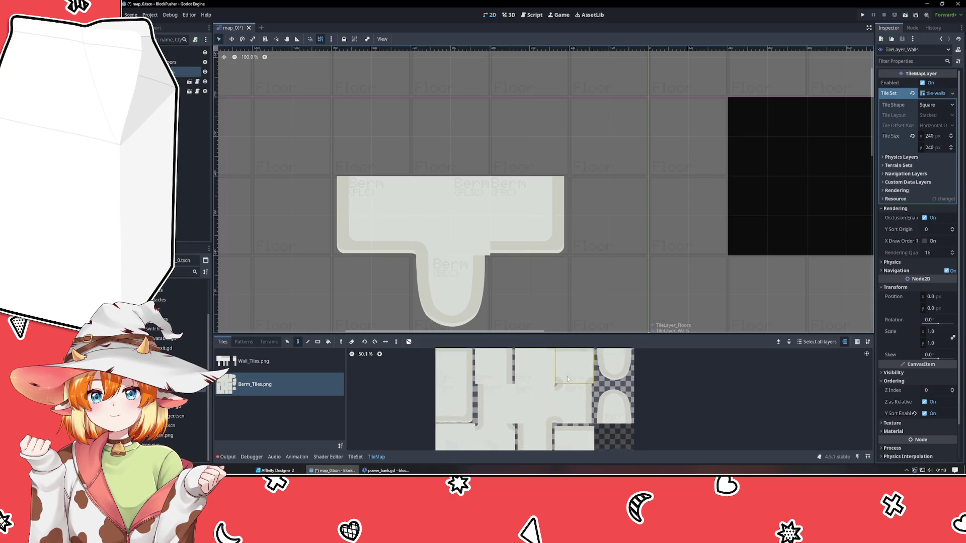
pyautogui.hscroll(1, 558, 405)
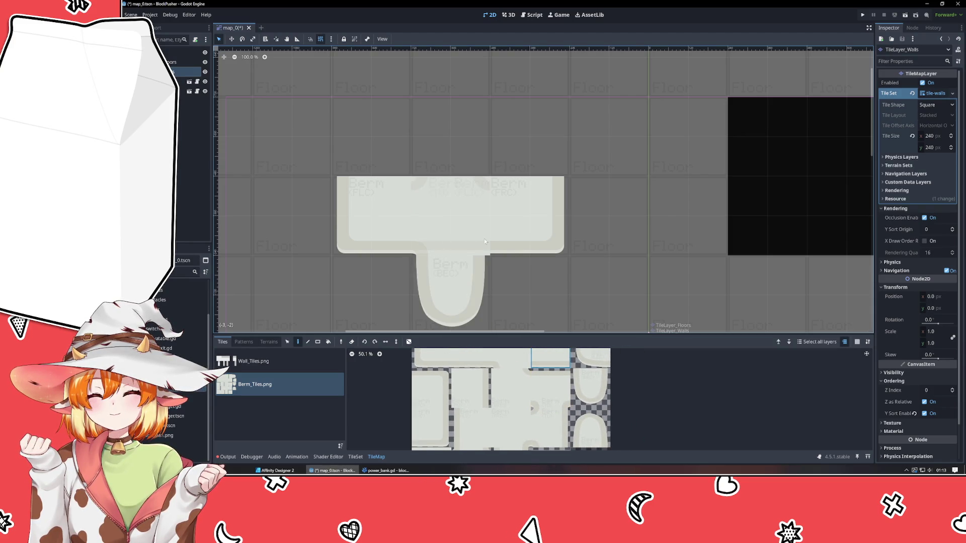
# Step: Paint a junction tile at the T's top centre and a berm tile at its upper right
pyautogui.click(555, 382)
pyautogui.click(438, 203)
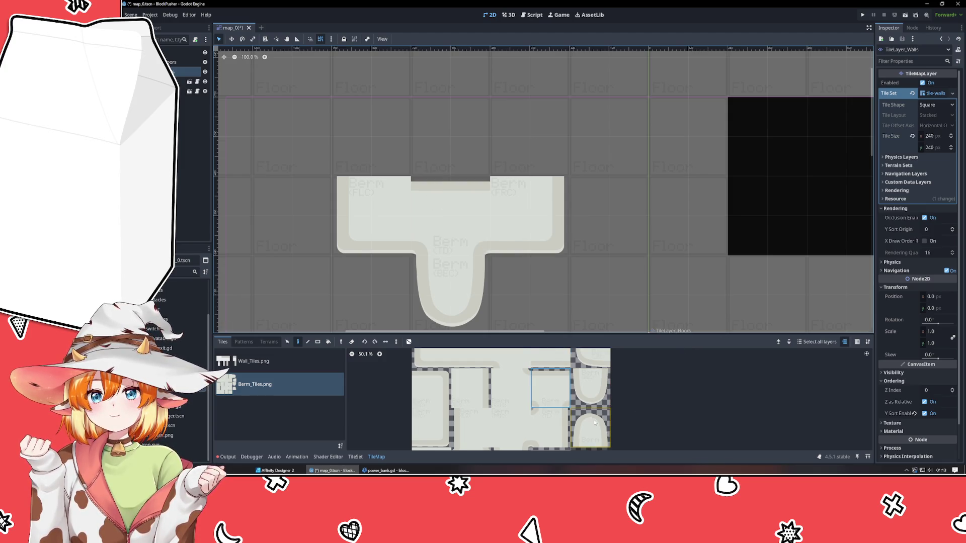
pyautogui.scroll(3, 463, 373)
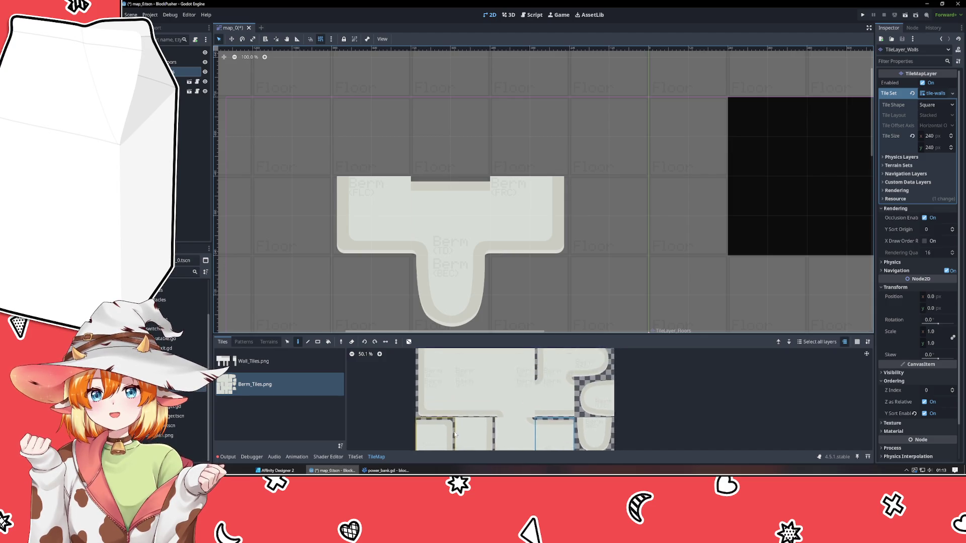
pyautogui.click(520, 385)
pyautogui.click(552, 228)
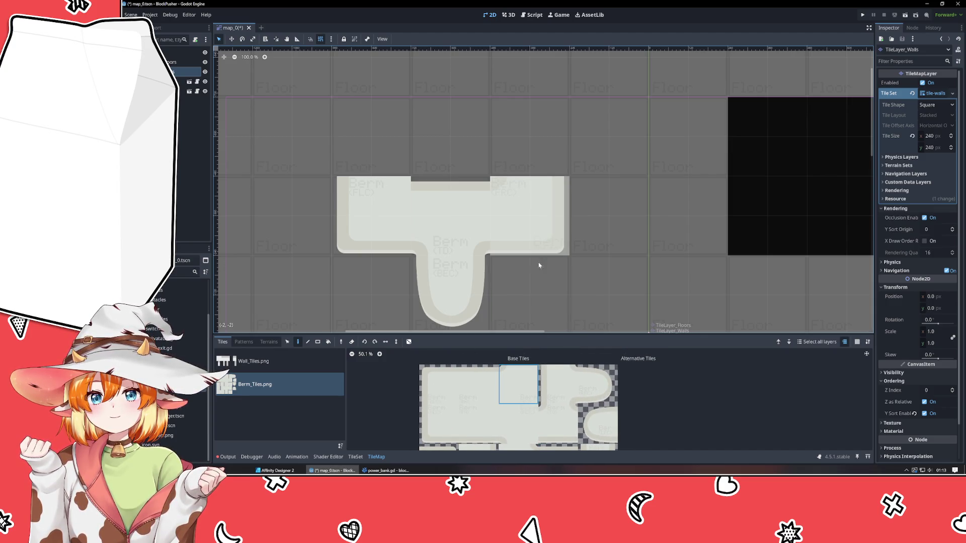
# Step: Erase the stem tile below the top centre, leaving a straight horizontal berm
pyautogui.scroll(-4, 579, 387)
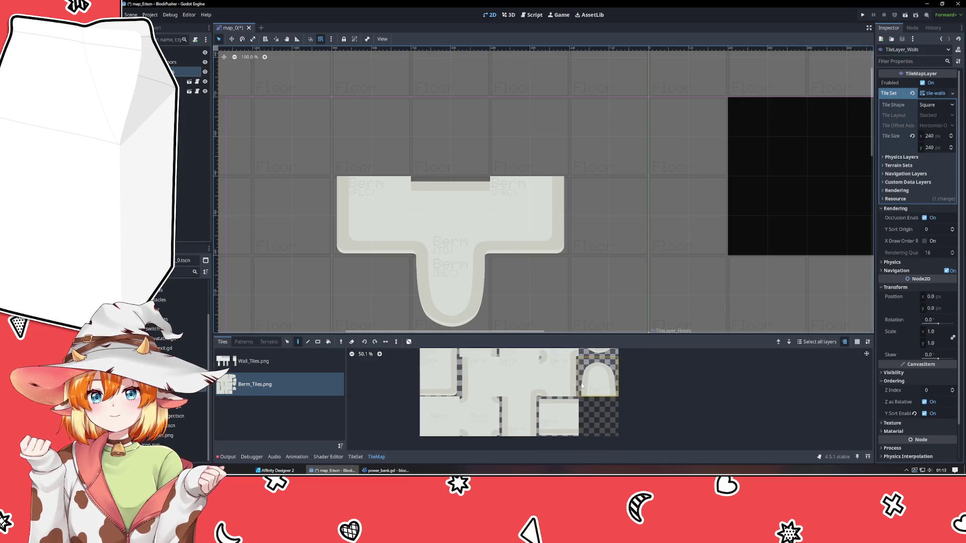
pyautogui.scroll(4, 533, 383)
pyautogui.scroll(4, 543, 427)
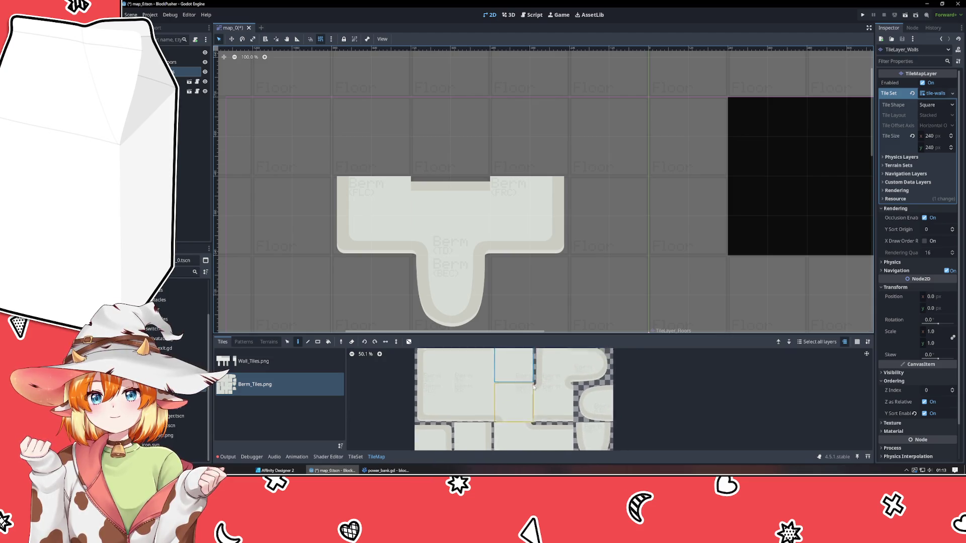
pyautogui.click(580, 395)
pyautogui.scroll(-5, 583, 399)
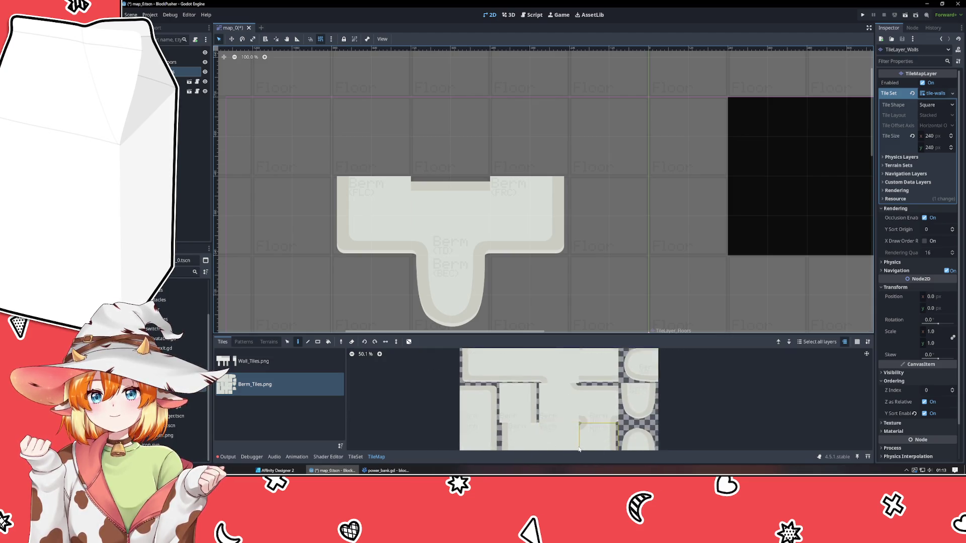
pyautogui.click(508, 410)
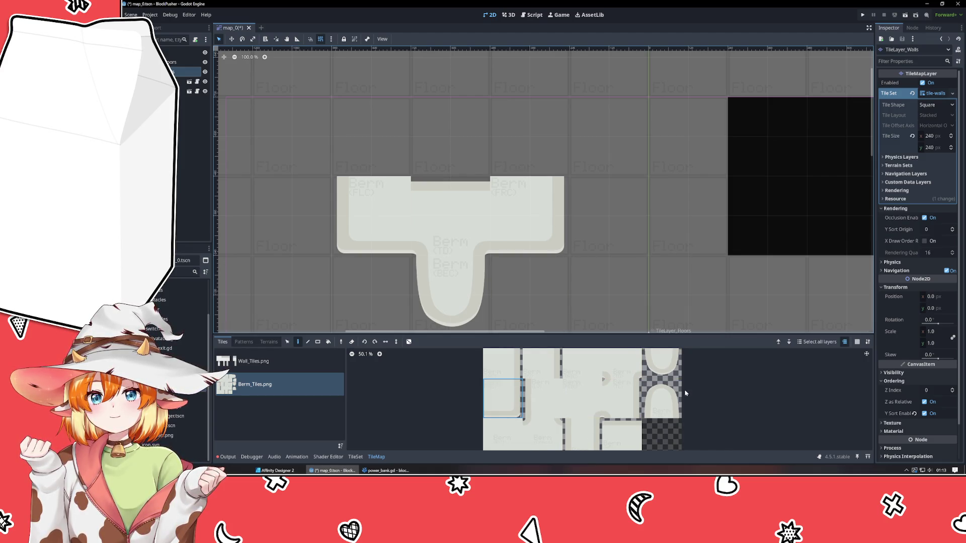
pyautogui.moveTo(684, 389)
pyautogui.mouseDown()
pyautogui.moveTo(654, 372)
pyautogui.moveTo(649, 381)
pyautogui.moveTo(642, 367)
pyautogui.moveTo(652, 447)
pyautogui.moveTo(661, 383)
pyautogui.mouseUp()
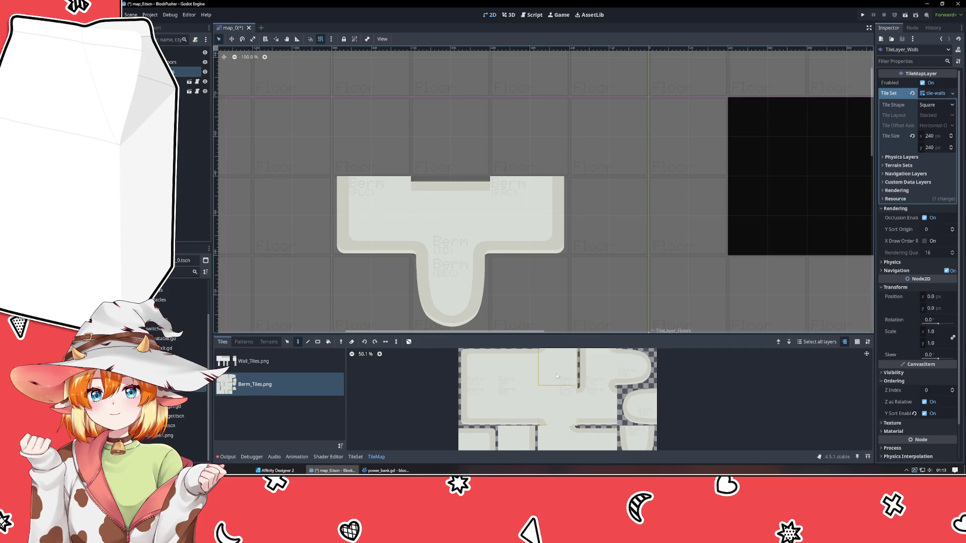
pyautogui.scroll(-2, 503, 398)
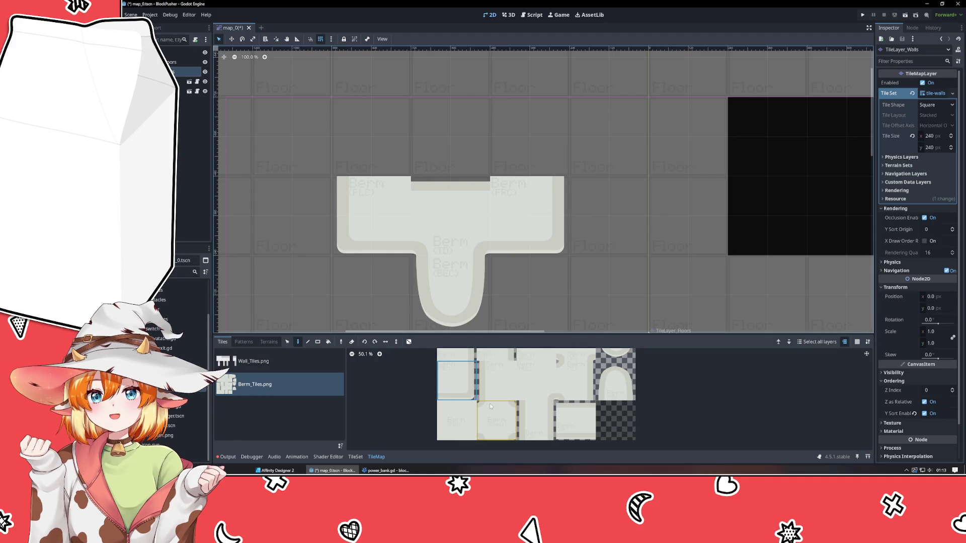
pyautogui.rightClick(457, 296)
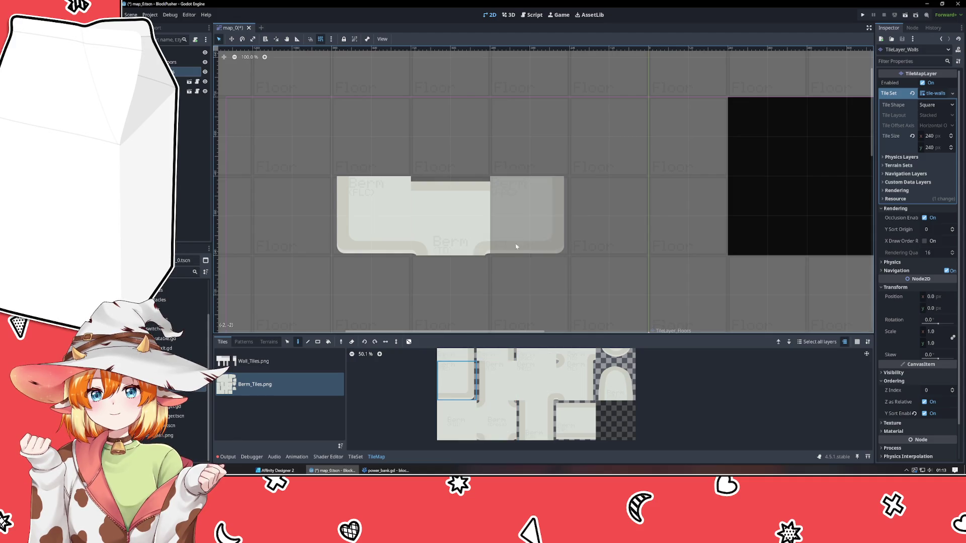
# Step: Erase the top-centre berm tile, then paint Fill, BLC corner and BH edge tiles at the upper left
pyautogui.rightClick(455, 231)
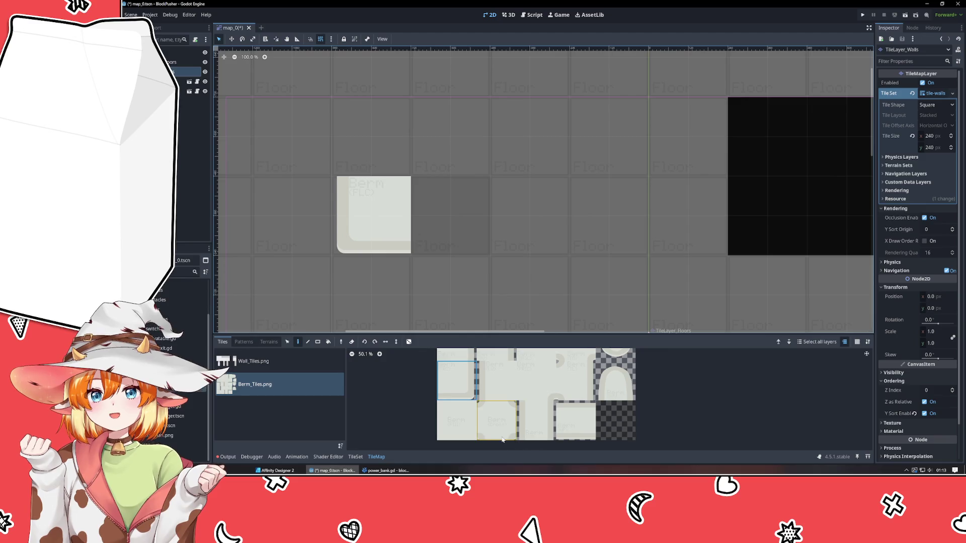
pyautogui.click(446, 421)
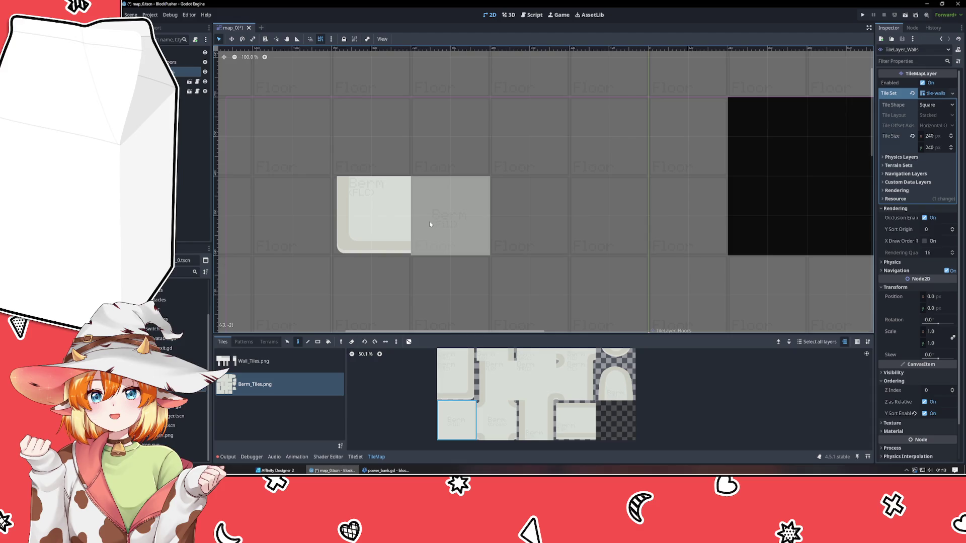
pyautogui.click(440, 158)
pyautogui.scroll(2, 491, 413)
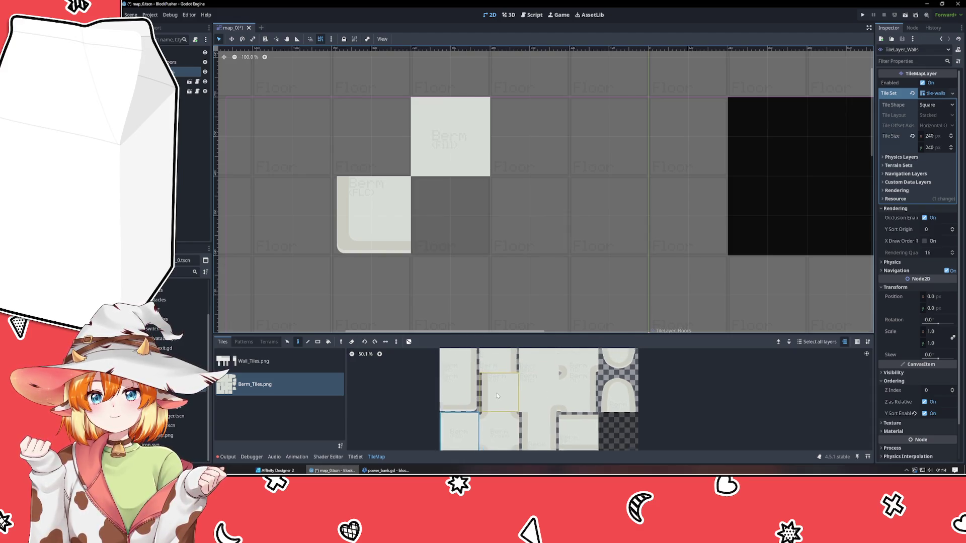
pyautogui.click(461, 375)
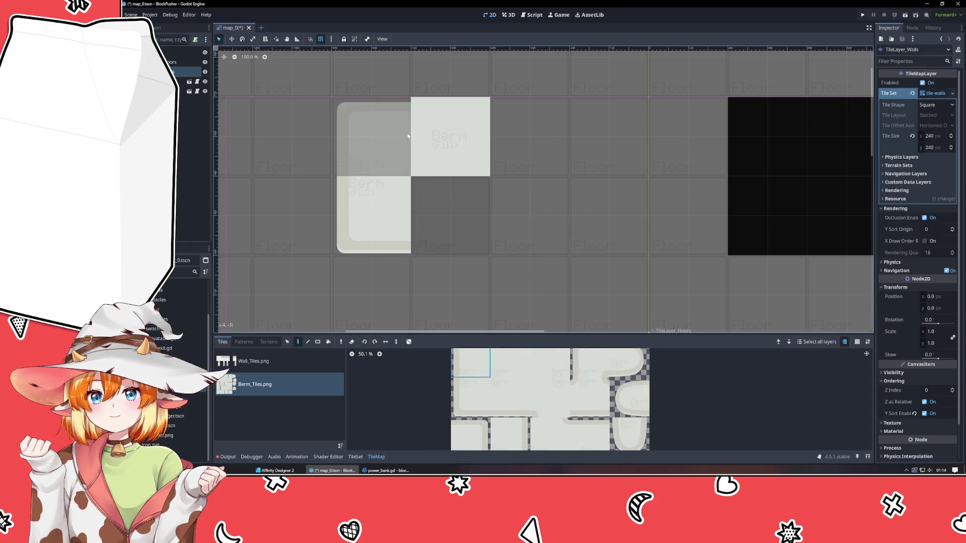
pyautogui.click(375, 83)
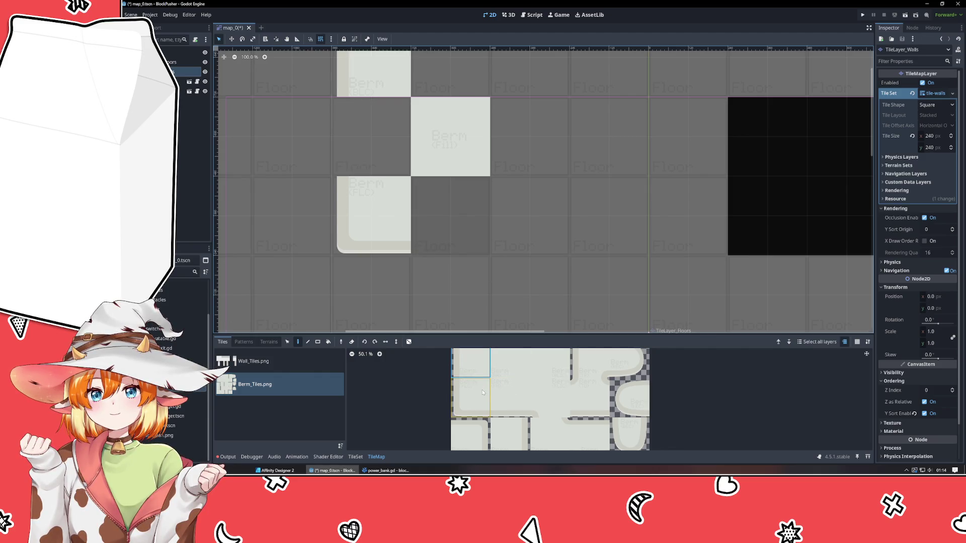
pyautogui.click(509, 363)
pyautogui.click(528, 75)
# Step: Paint a BH tile in the top middle, a right-corner tile at top right, and a tile beside the Fill
pyautogui.scroll(2, 530, 147)
pyautogui.click(451, 144)
pyautogui.click(473, 438)
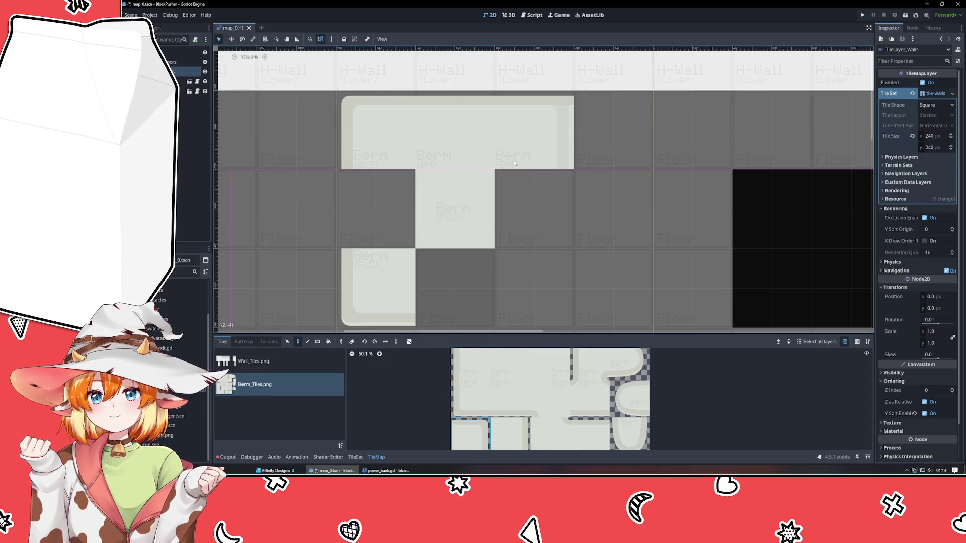
pyautogui.click(514, 161)
pyautogui.scroll(-1, 548, 386)
pyautogui.hscroll(1, 536, 355)
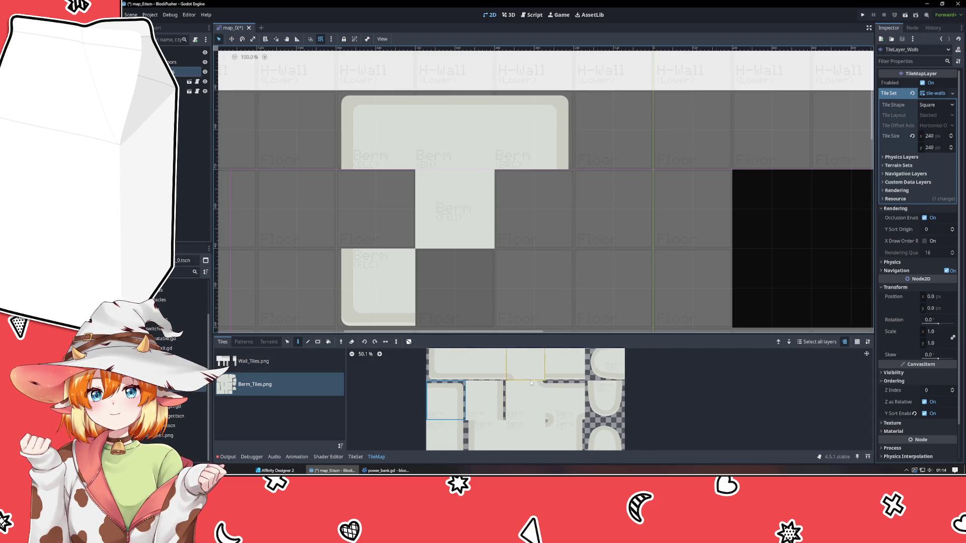
pyautogui.click(523, 400)
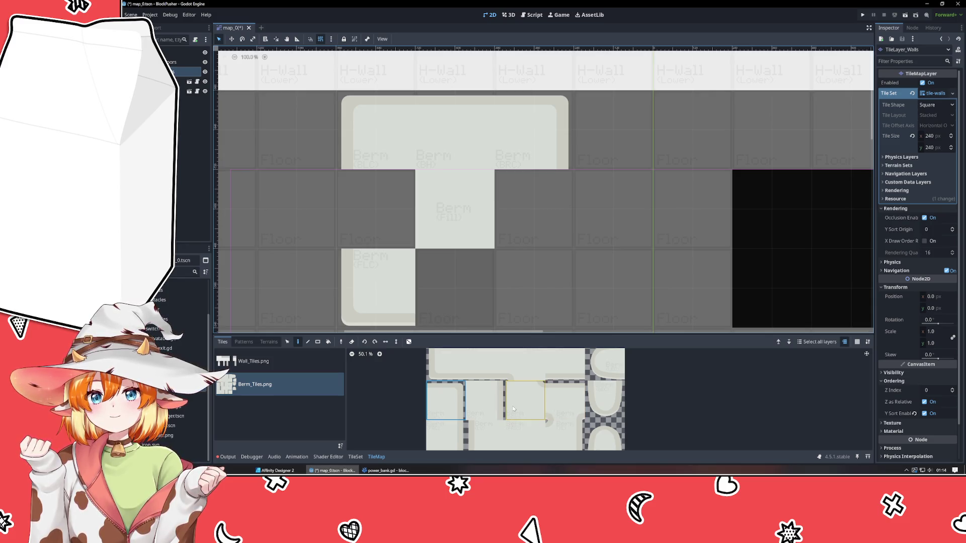
pyautogui.click(522, 211)
# Step: Extend the island right with another berm cell and a rounded corner tile on the right arm
pyautogui.scroll(-2, 533, 282)
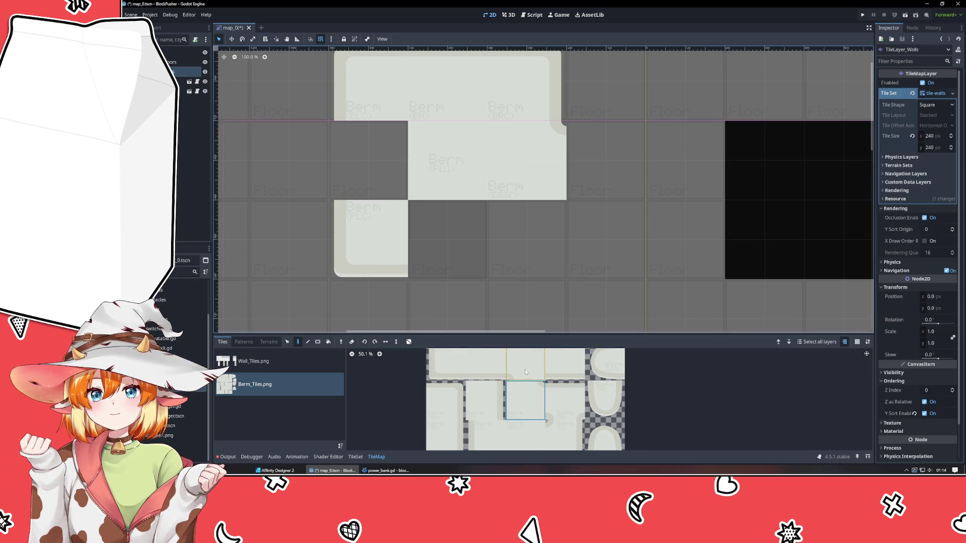
pyautogui.scroll(-2, 524, 403)
pyautogui.click(503, 406)
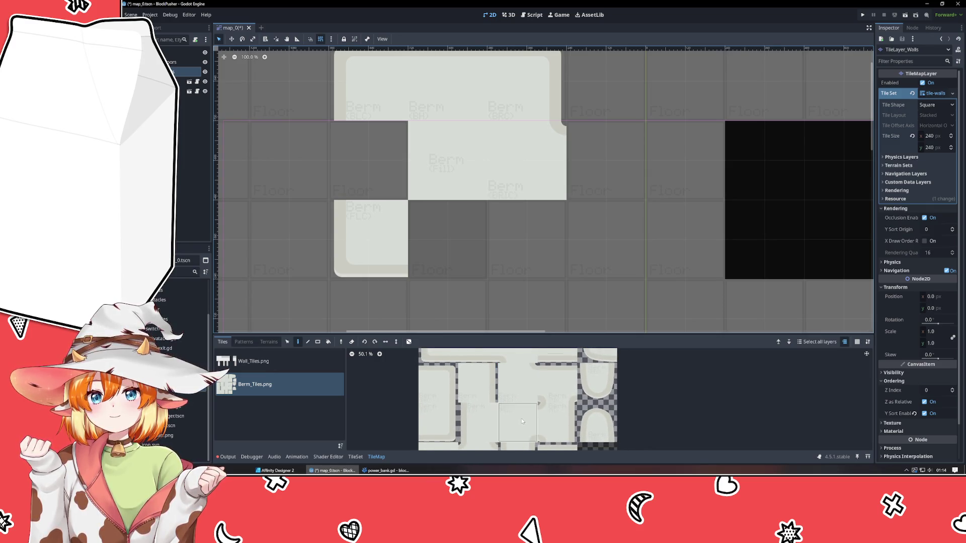
pyautogui.click(536, 234)
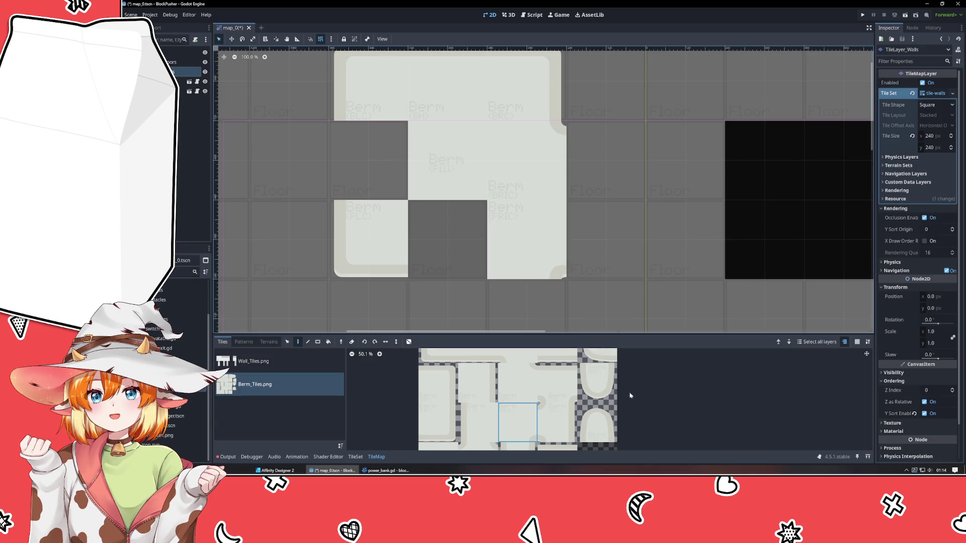
pyautogui.scroll(3, 590, 411)
pyautogui.click(588, 370)
pyautogui.click(615, 179)
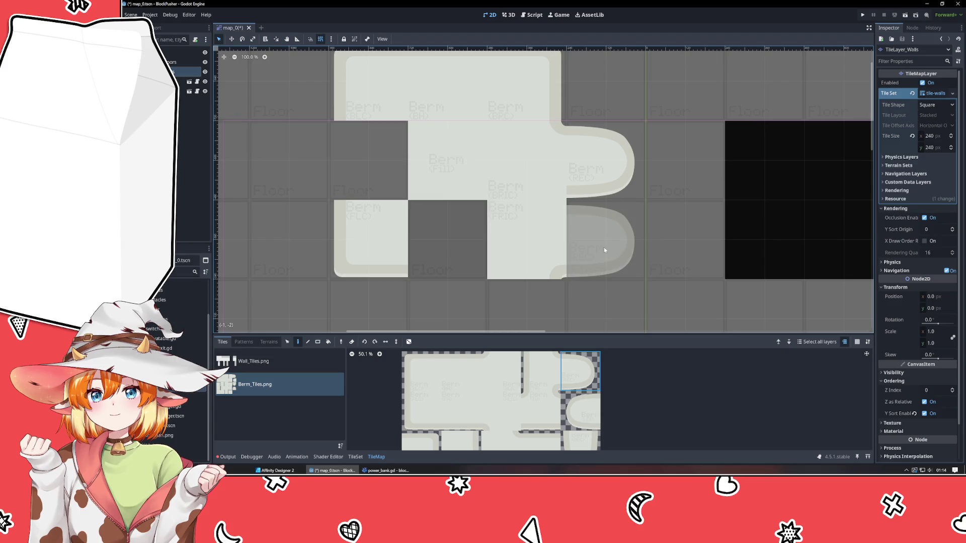
pyautogui.rightClick(615, 171)
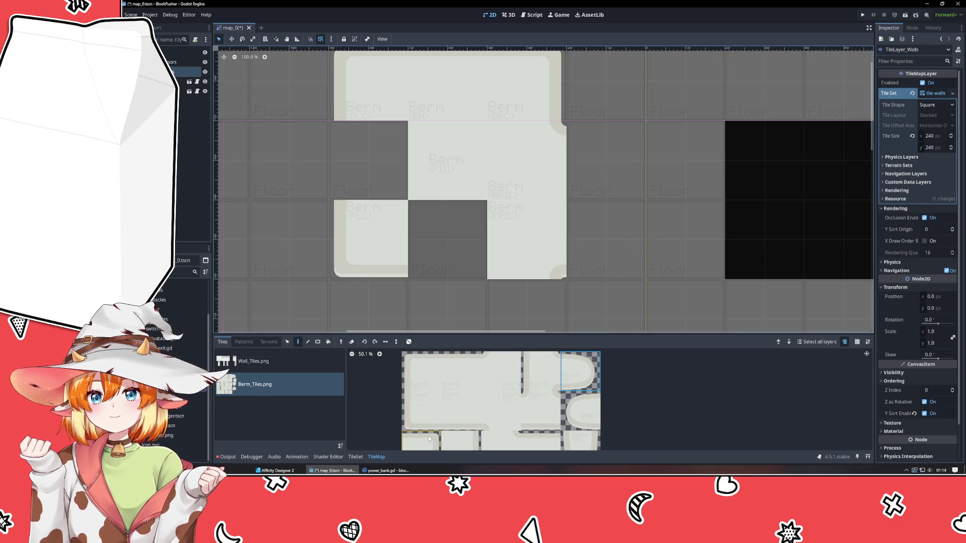
pyautogui.click(605, 166)
# Step: Paint an edge tile under the right arm and fill the island's dark lower-left gap with berm
pyautogui.scroll(-3, 504, 376)
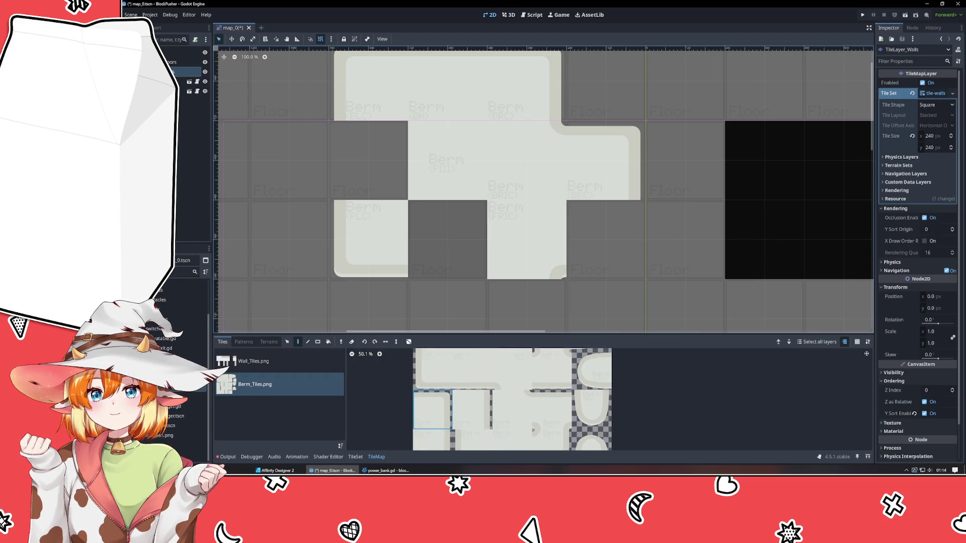
pyautogui.click(432, 434)
pyautogui.click(579, 266)
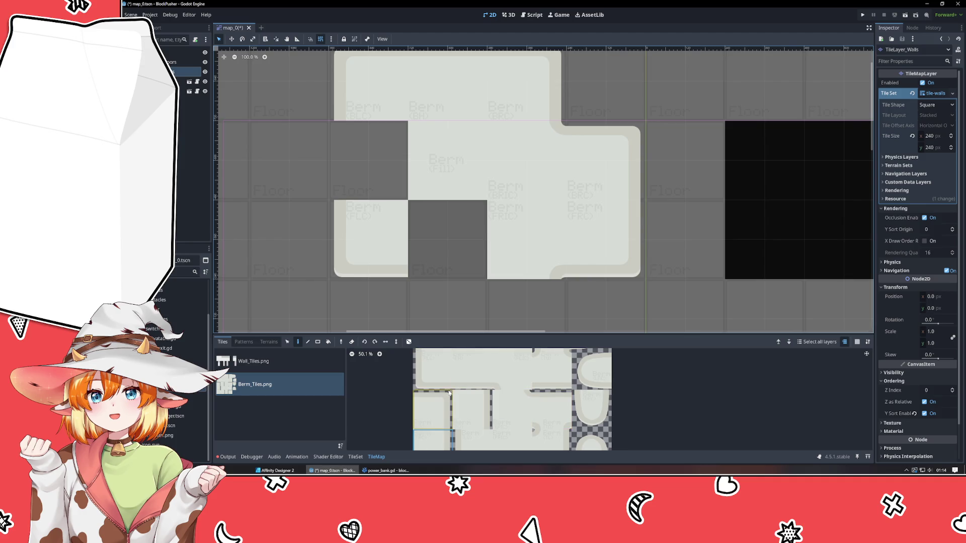
pyautogui.scroll(-3, 568, 388)
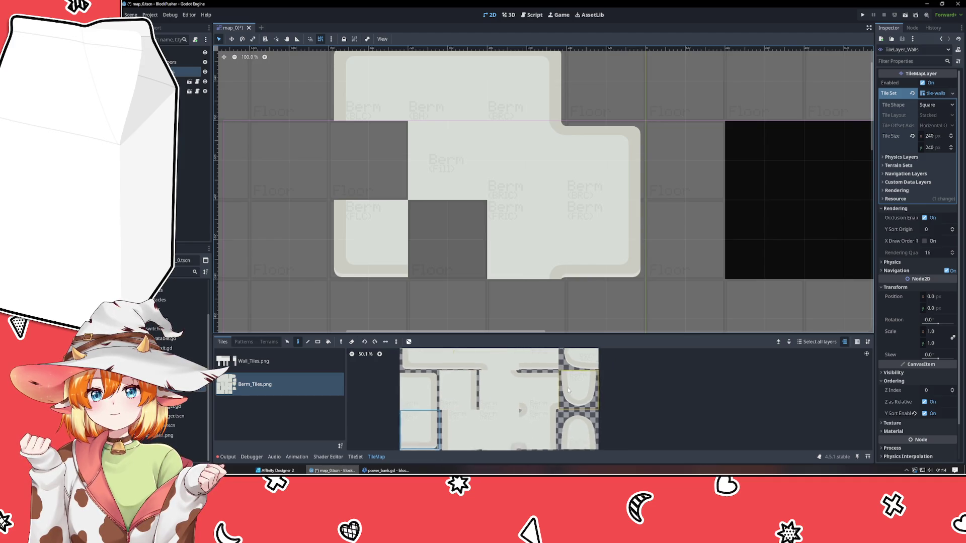
pyautogui.scroll(3, 585, 413)
pyautogui.click(515, 399)
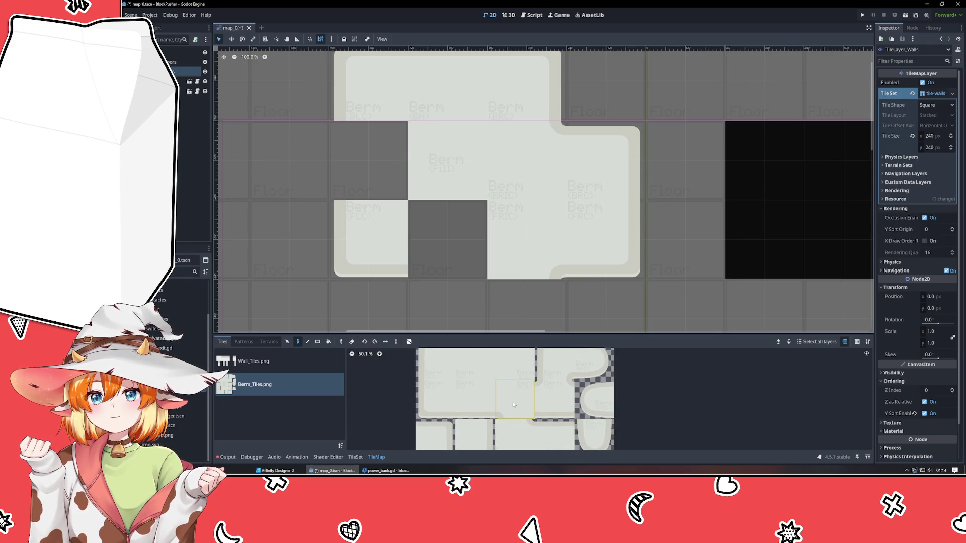
pyautogui.click(448, 257)
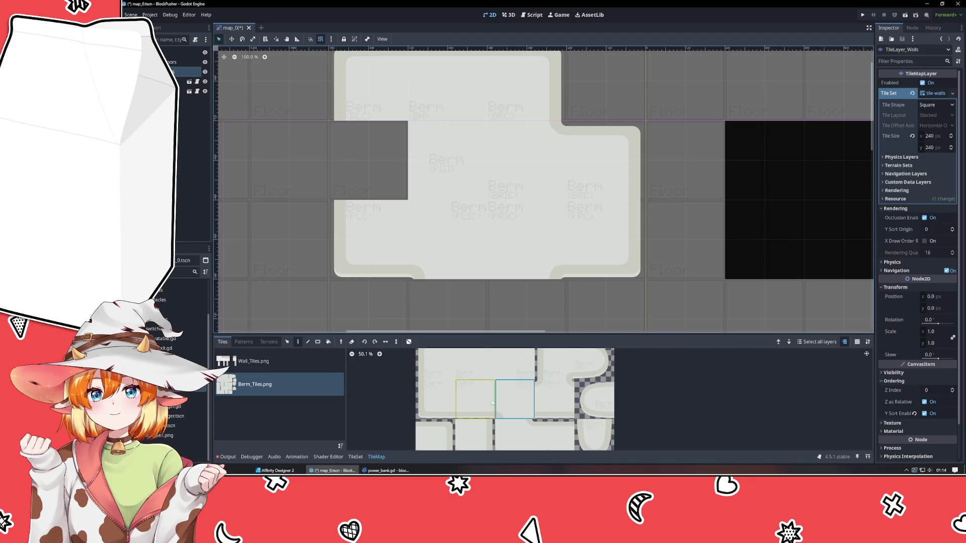
pyautogui.scroll(-3, 470, 398)
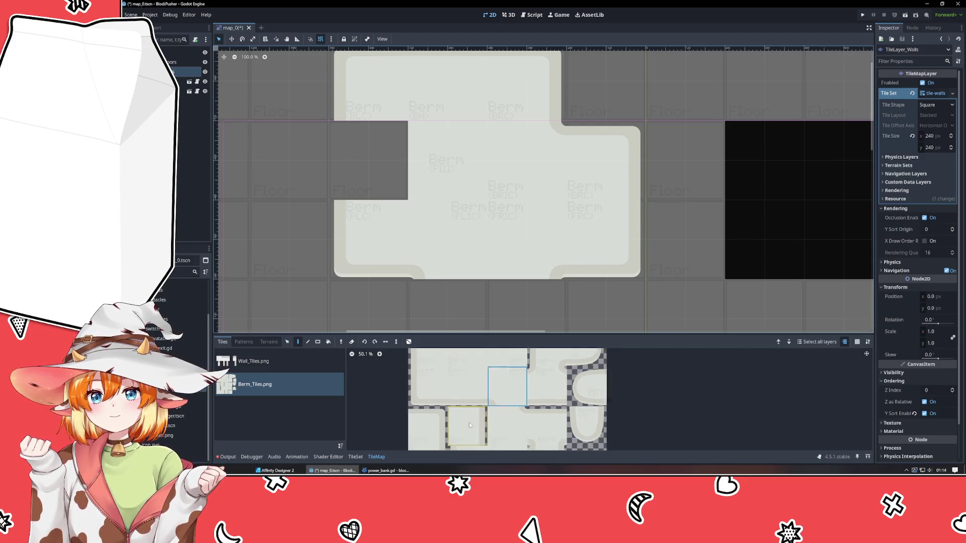
pyautogui.click(481, 407)
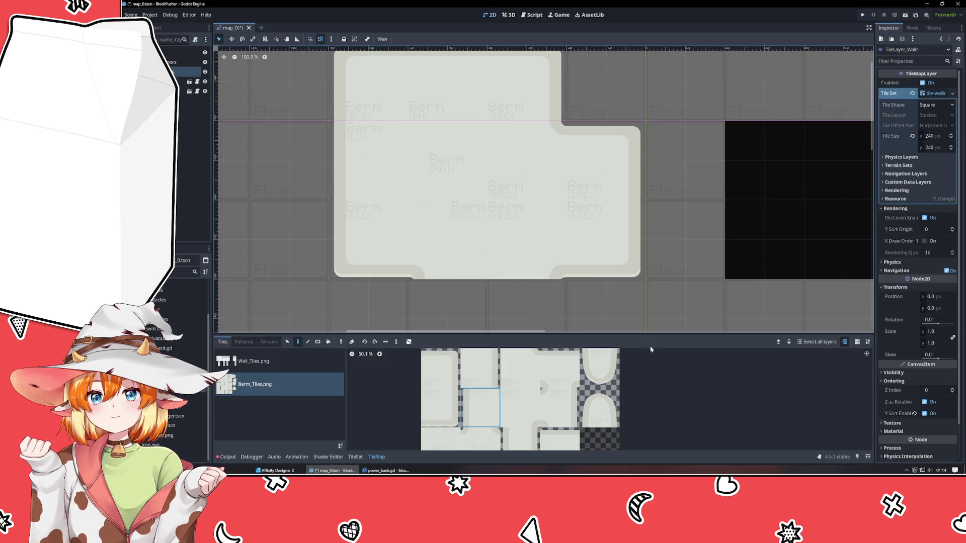
pyautogui.moveTo(615, 297); pyautogui.dragTo(642, 246)
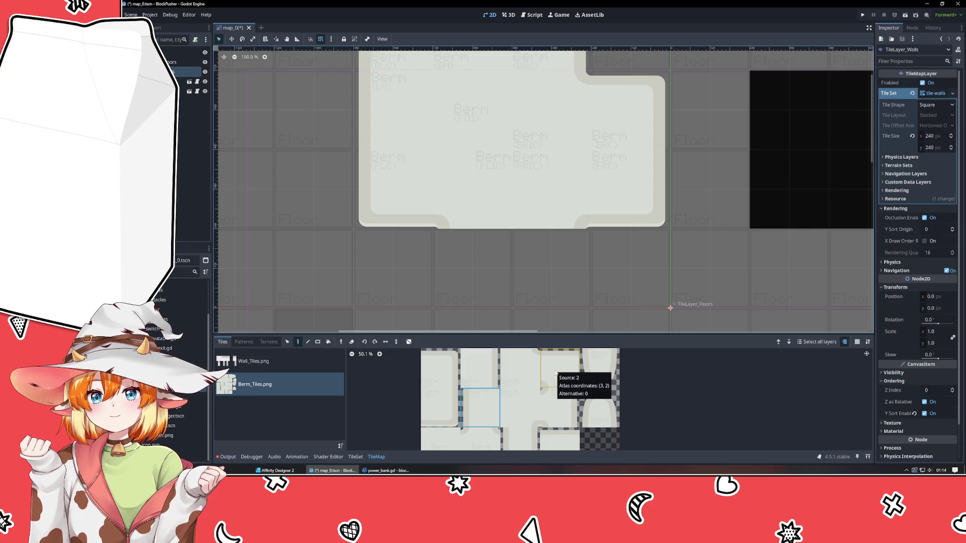
# Step: Paint a bottom-edge berm tile plus left and right side tiles forming the downward arm below the island
pyautogui.scroll(-2, 556, 371)
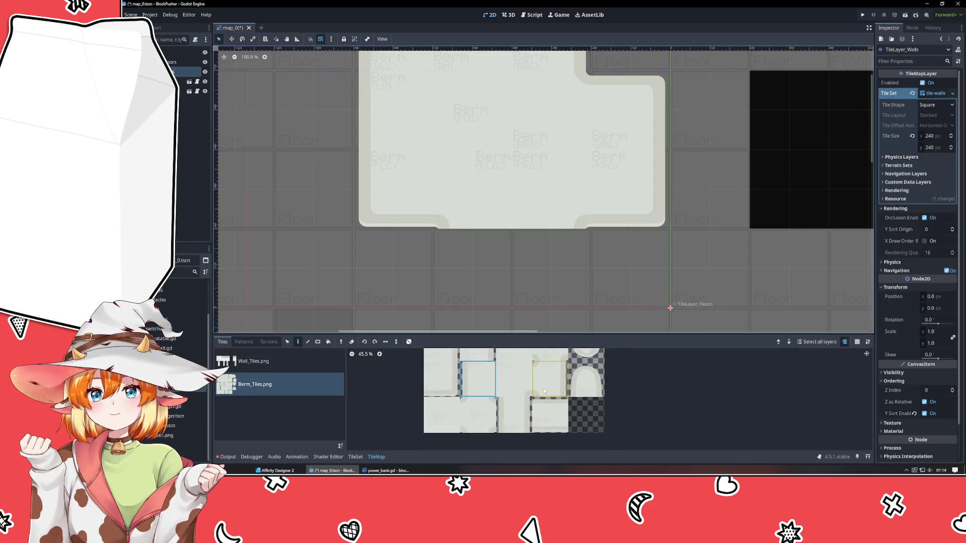
pyautogui.click(515, 403)
pyautogui.click(572, 279)
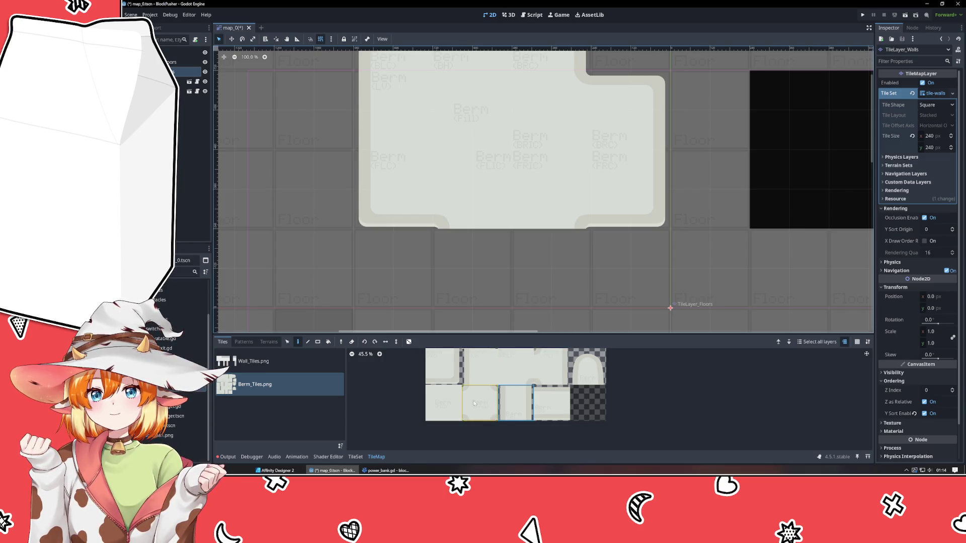
pyautogui.scroll(3, 513, 441)
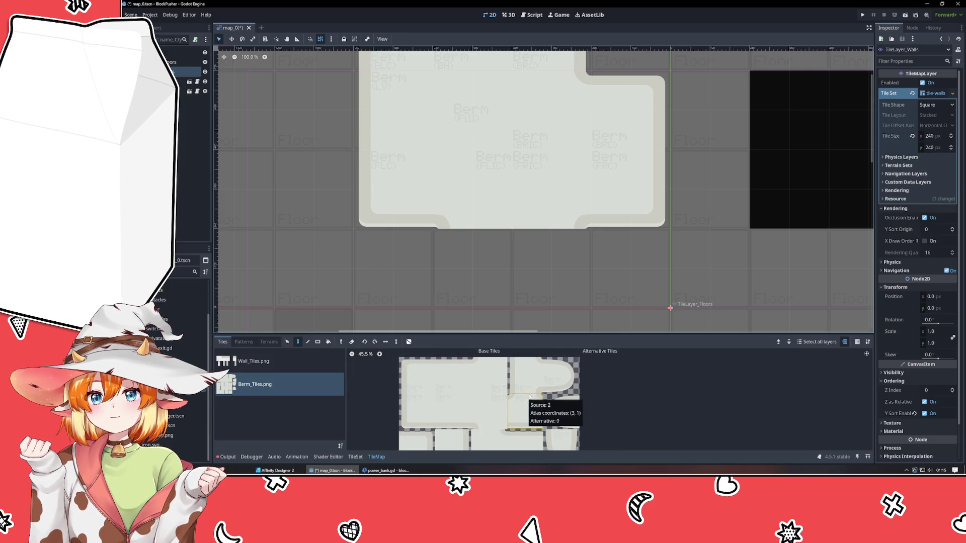
pyautogui.click(431, 415)
pyautogui.click(500, 254)
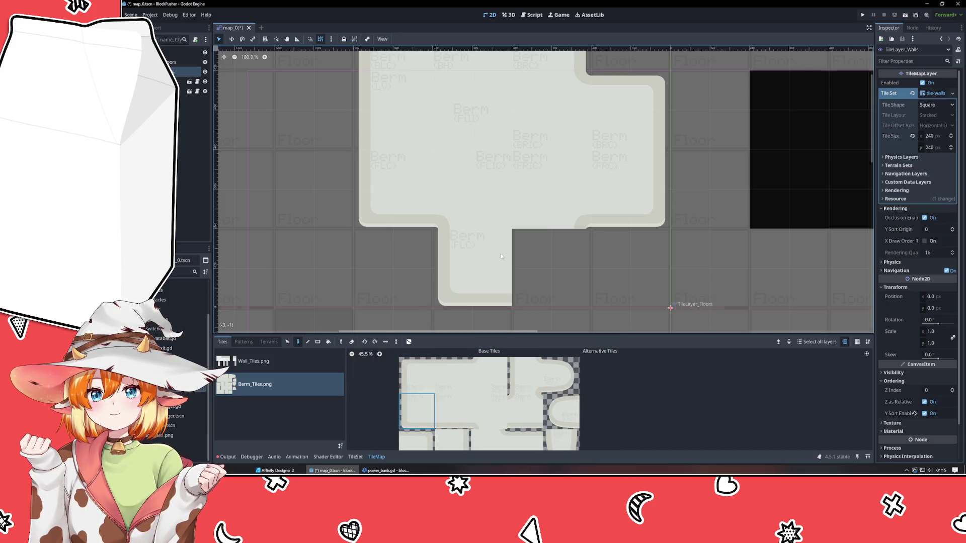
pyautogui.scroll(-2, 427, 397)
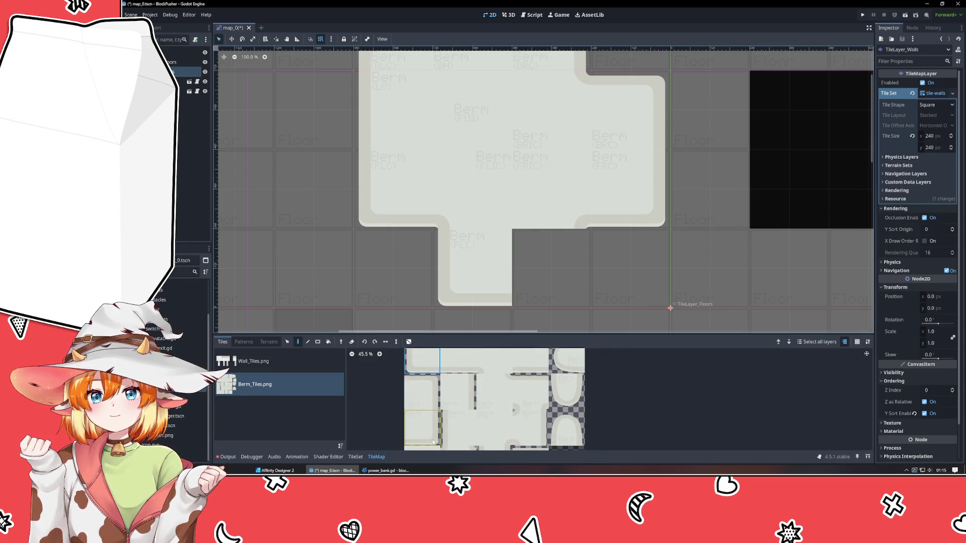
pyautogui.click(423, 428)
pyautogui.click(528, 280)
pyautogui.scroll(-5, 628, 264)
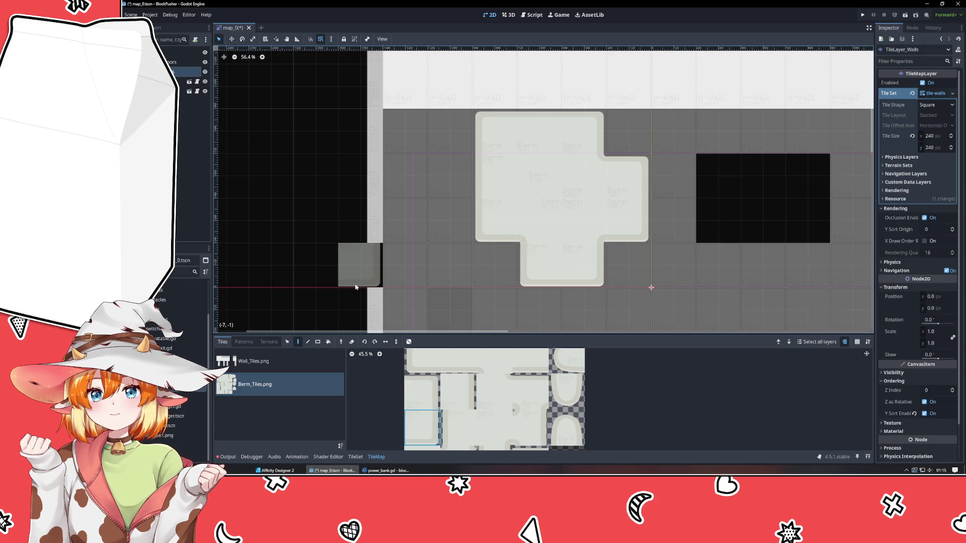
# Step: Switch the tile source to Wall_Tiles, select the Player node, and frame the whole map
pyautogui.scroll(-5, 309, 290)
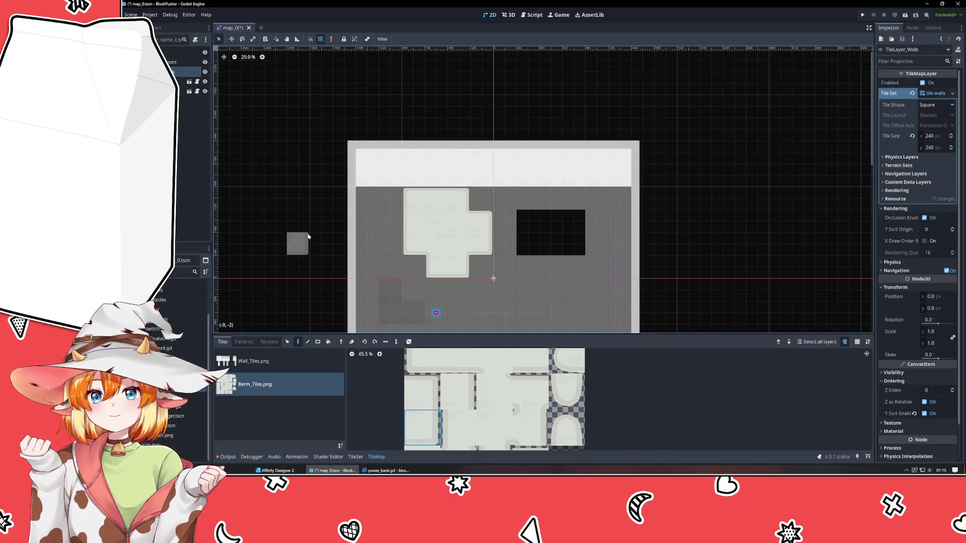
pyautogui.click(294, 371)
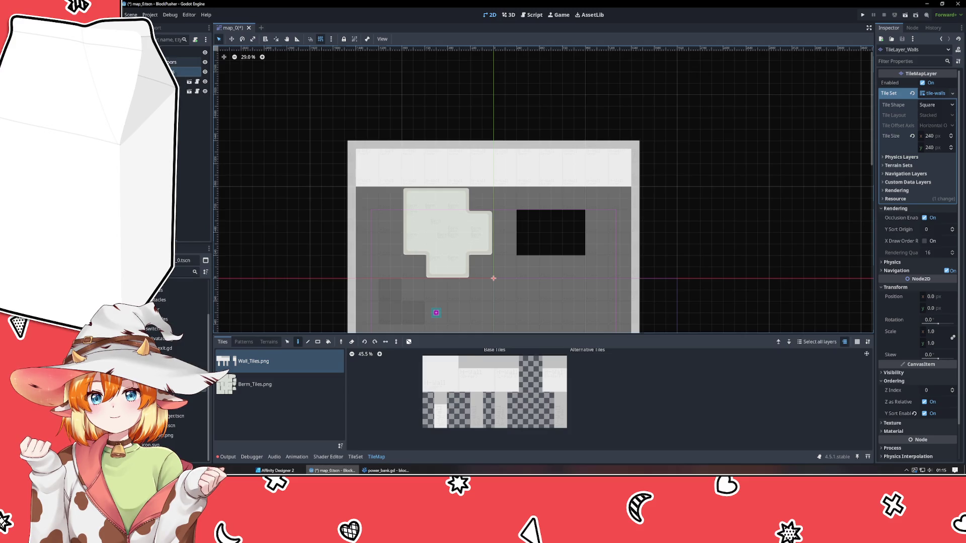
pyautogui.click(174, 62)
pyautogui.click(177, 91)
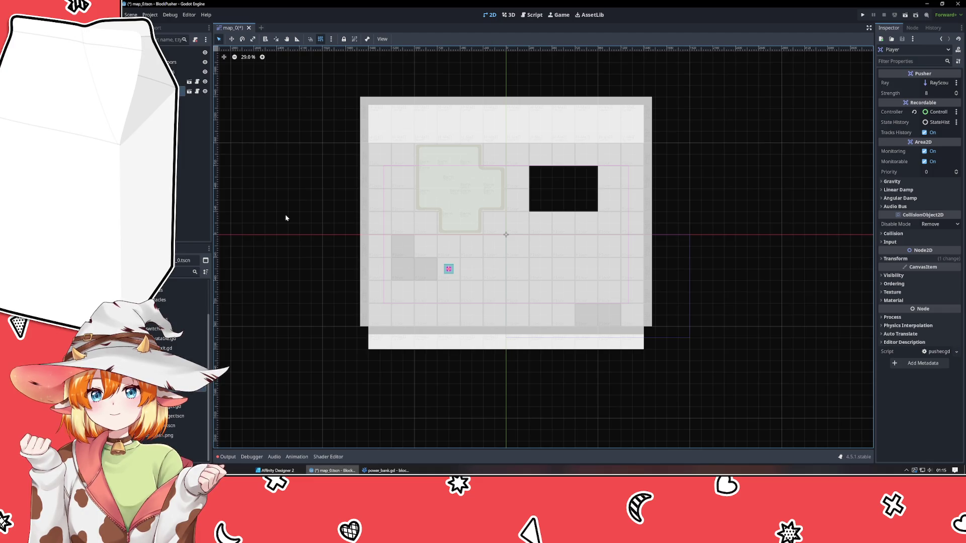
pyautogui.scroll(3, 285, 218)
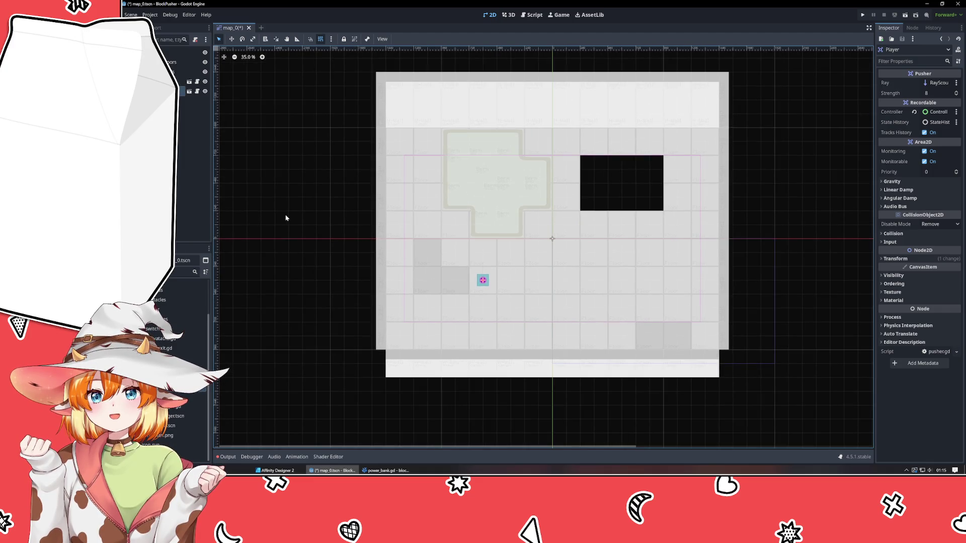
pyautogui.scroll(1, 570, 220)
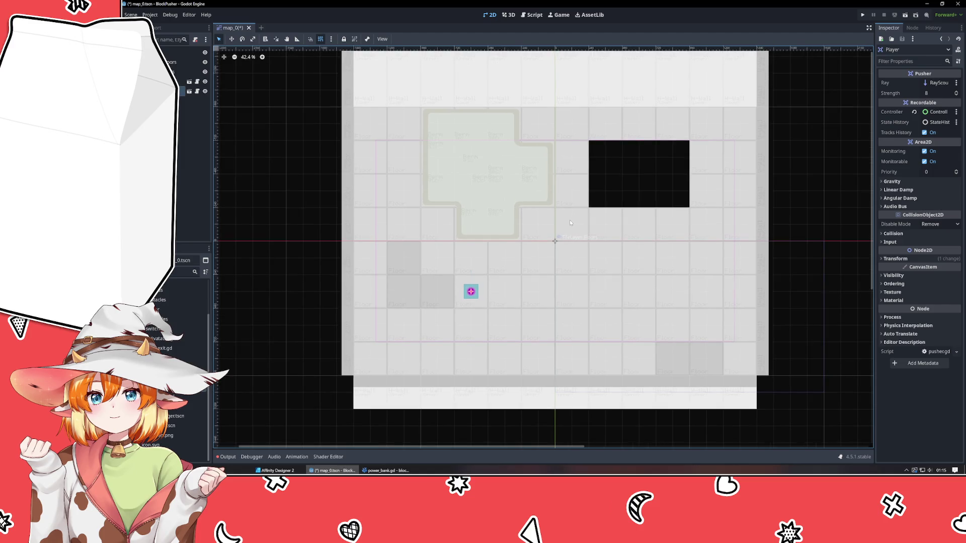
pyautogui.moveTo(598, 235); pyautogui.dragTo(554, 236)
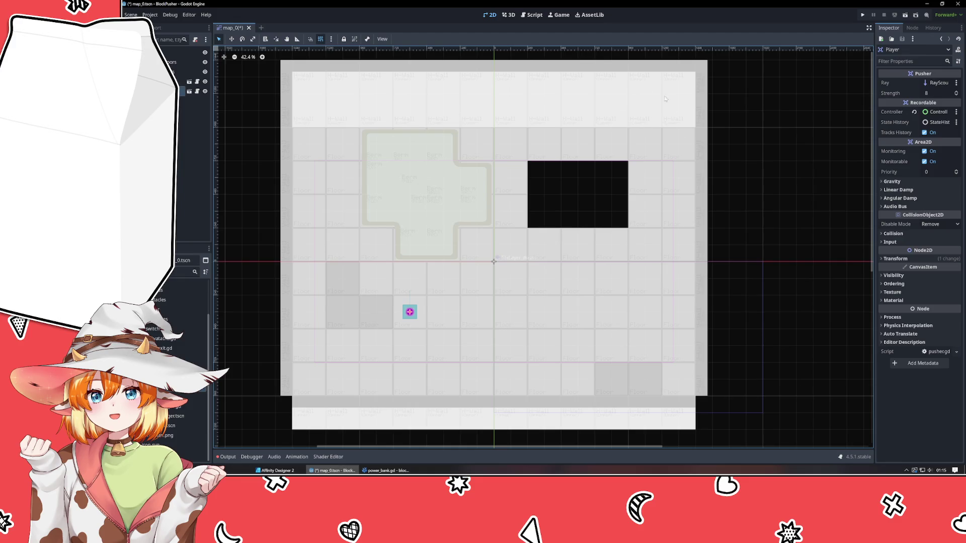
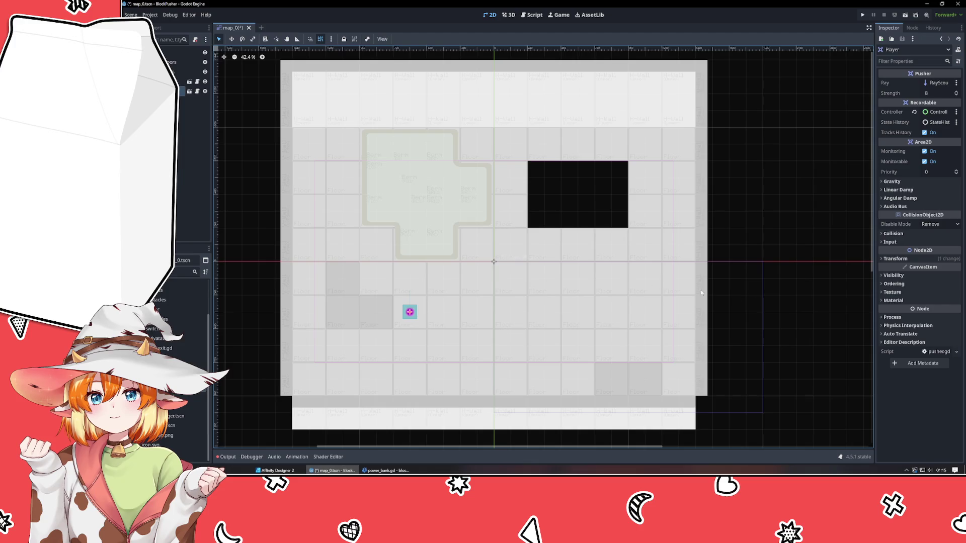
# Step: Add Railing_Tiles.png as an auto-created atlas source to the walls layer's tileset
pyautogui.click(189, 76)
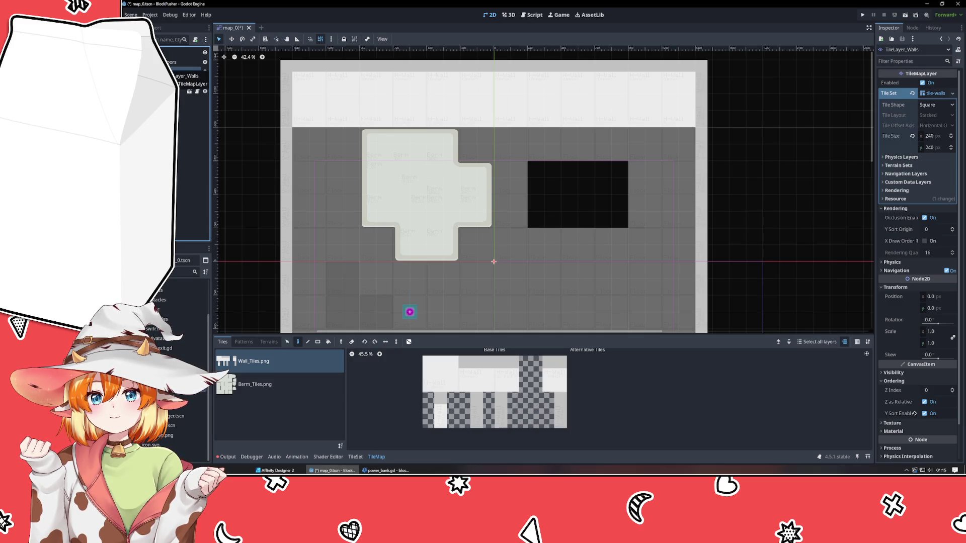
pyautogui.click(356, 458)
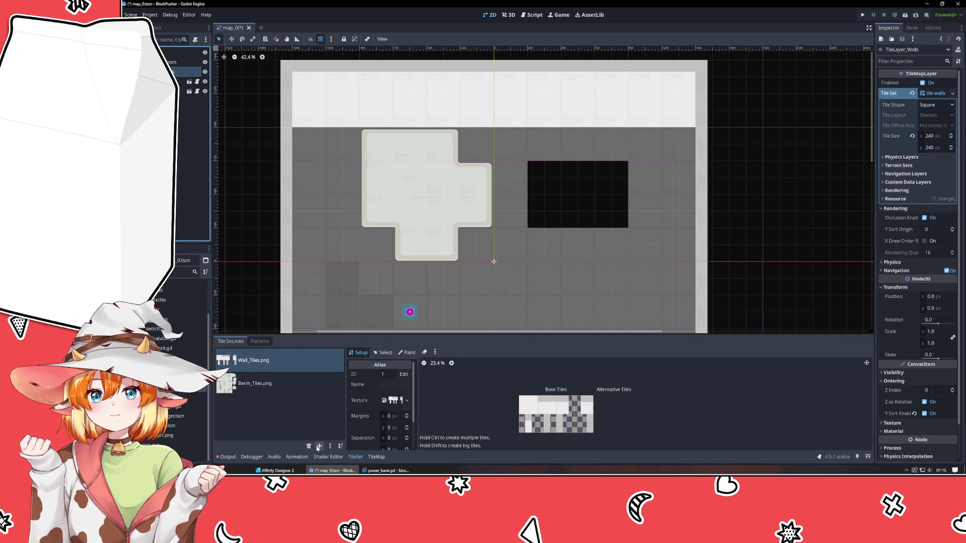
pyautogui.click(318, 448)
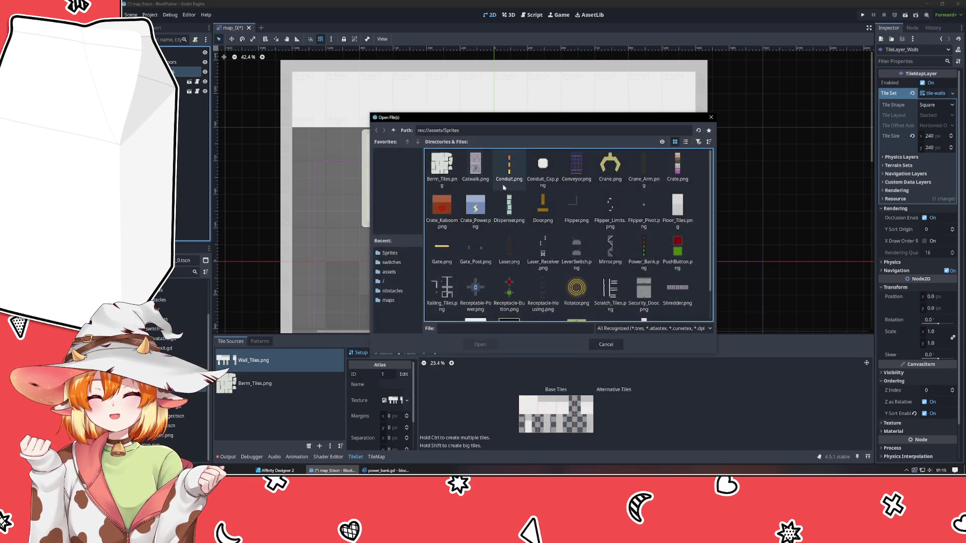
pyautogui.doubleClick(438, 296)
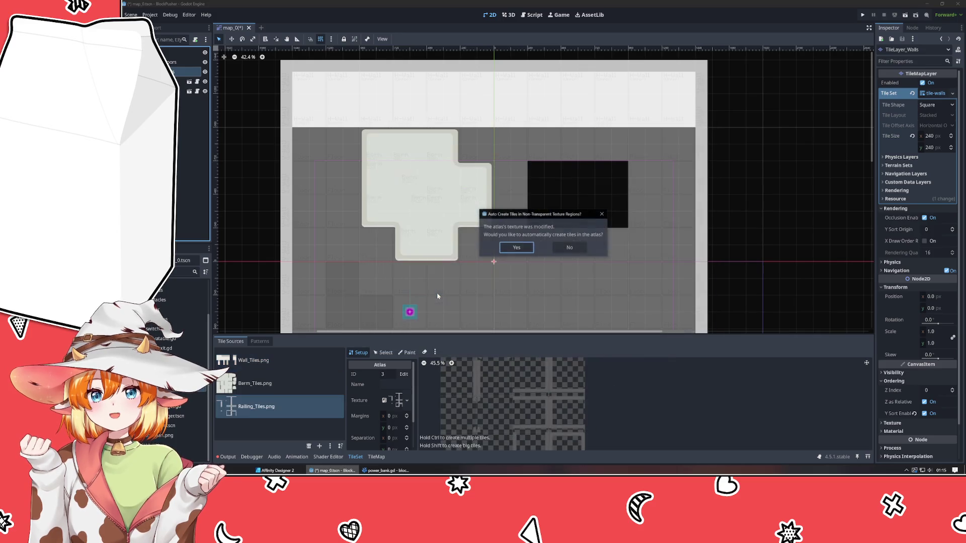
pyautogui.click(505, 248)
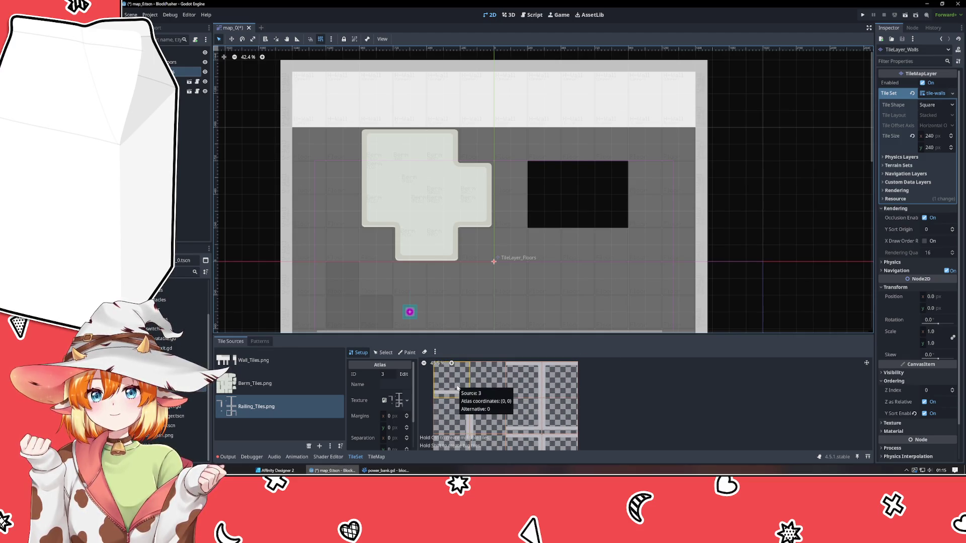
pyautogui.scroll(-3, 503, 402)
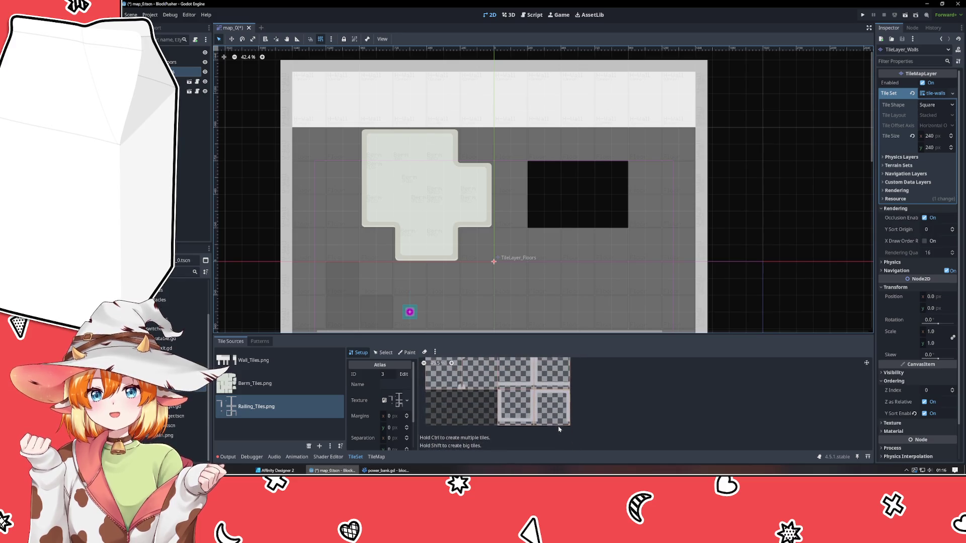
pyautogui.scroll(1, 559, 429)
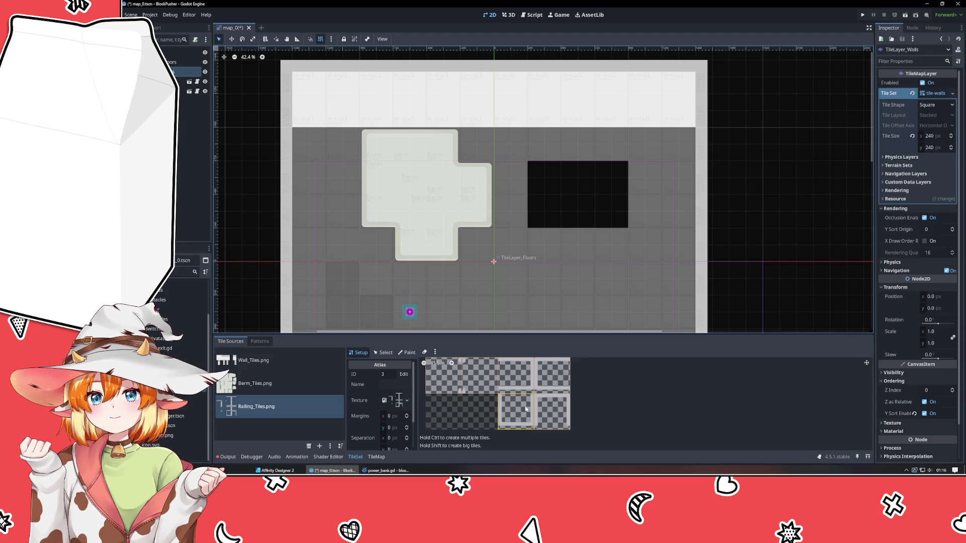
pyautogui.click(379, 457)
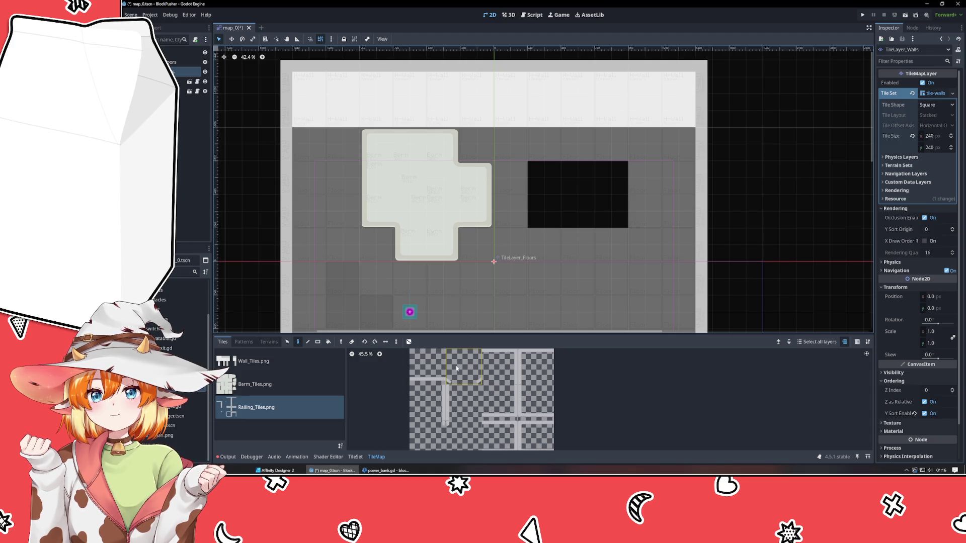
# Step: Paint railing along the pit's bottom edge, right edge, and top-left and top-right corners
pyautogui.click(550, 209)
pyautogui.click(574, 211)
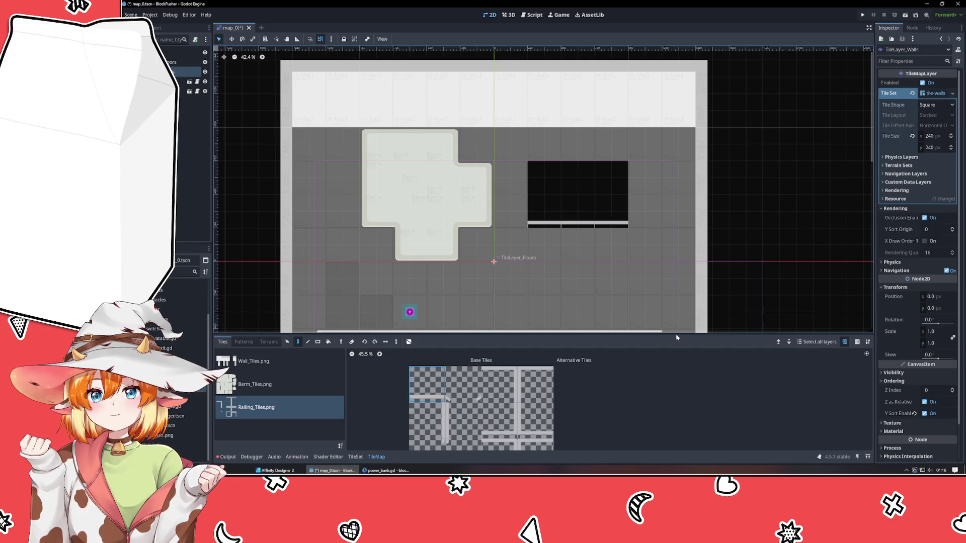
pyautogui.click(510, 381)
pyautogui.click(609, 186)
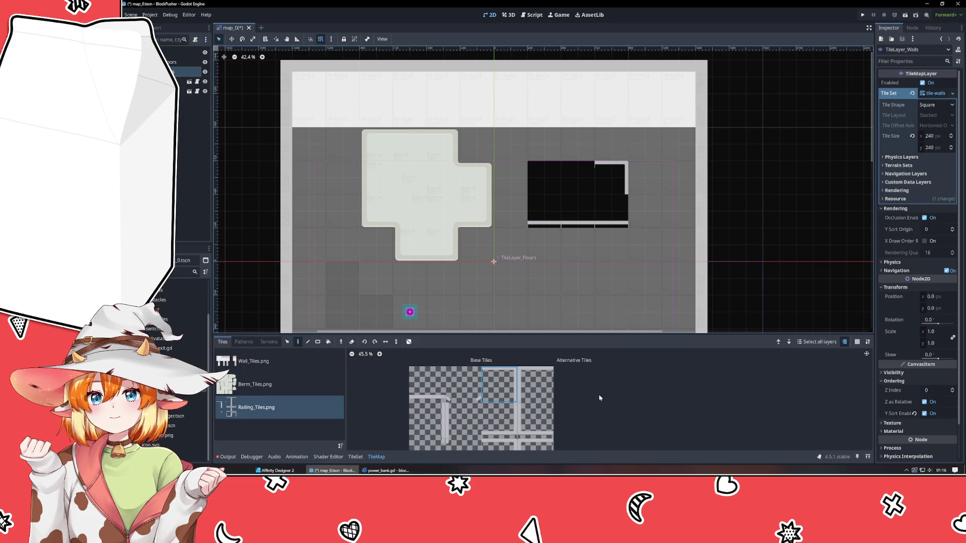
pyautogui.click(499, 420)
pyautogui.click(618, 211)
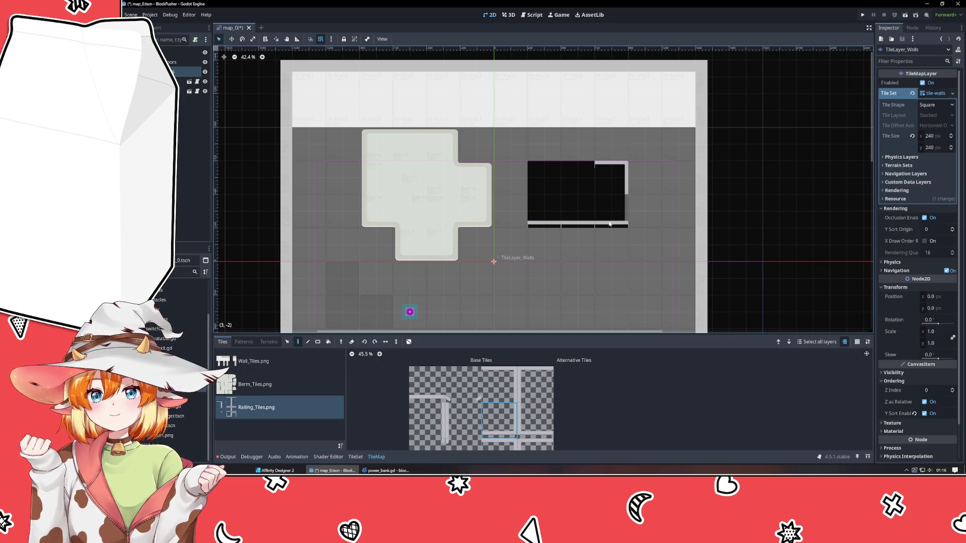
pyautogui.click(536, 385)
pyautogui.click(552, 187)
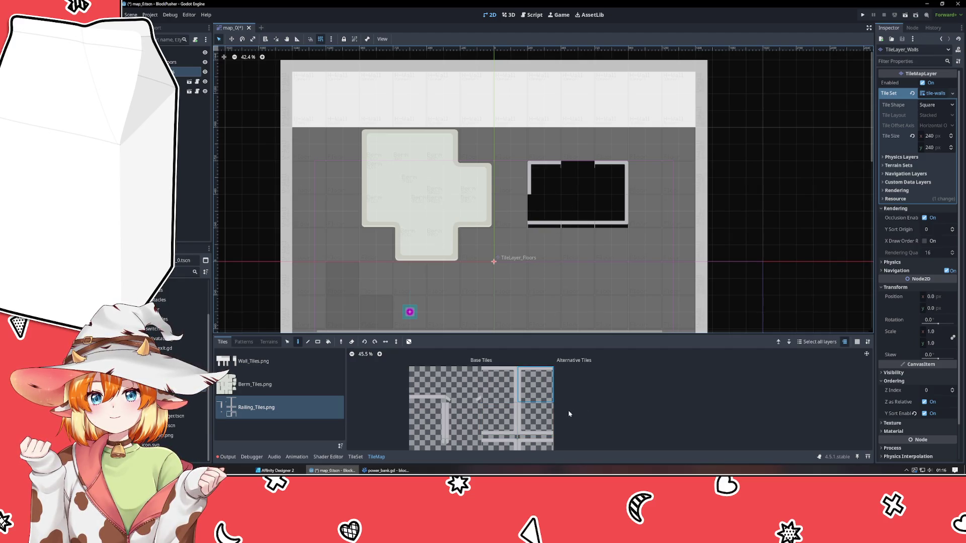
# Step: Paint top-left railing corner tiles at the pit's bottom middle
pyautogui.scroll(-2, 569, 413)
pyautogui.click(473, 370)
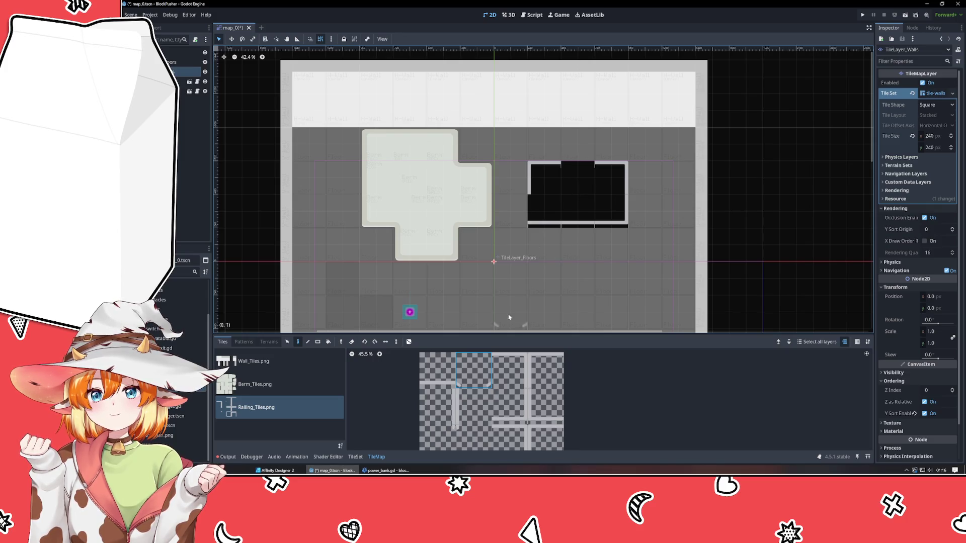
pyautogui.click(571, 209)
pyautogui.scroll(-2, 488, 409)
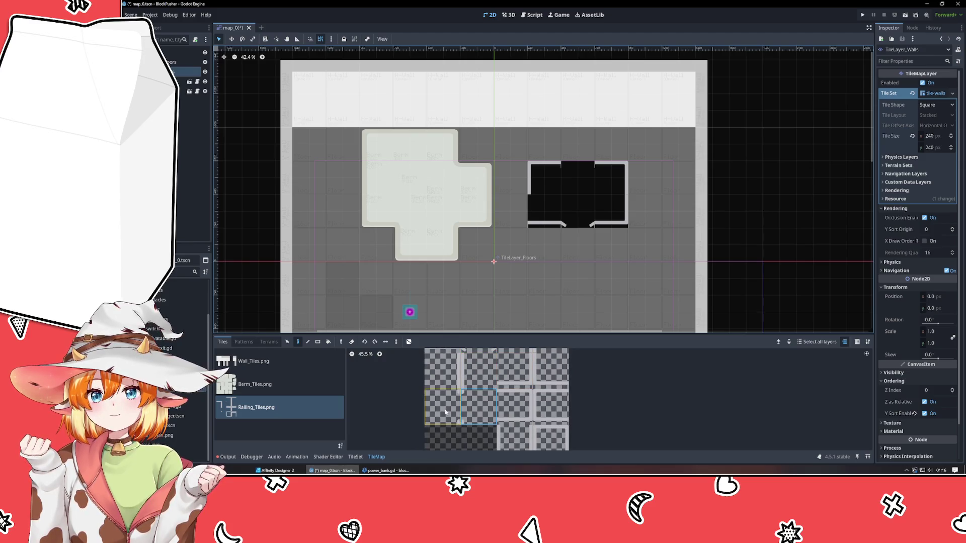
pyautogui.scroll(3, 442, 416)
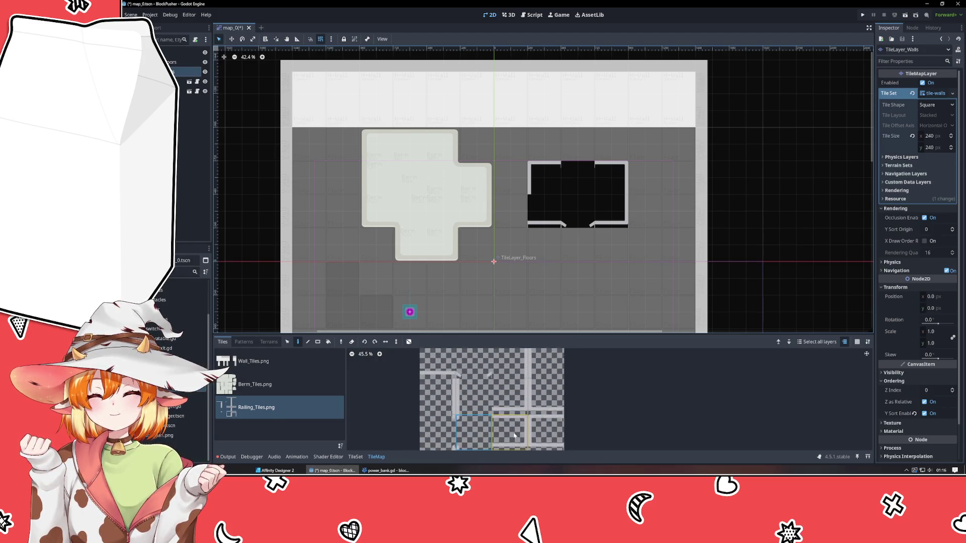
# Step: Paint a row of rail-on-right railing tiles across the pit's top, replacing misplaced ones
pyautogui.click(471, 418)
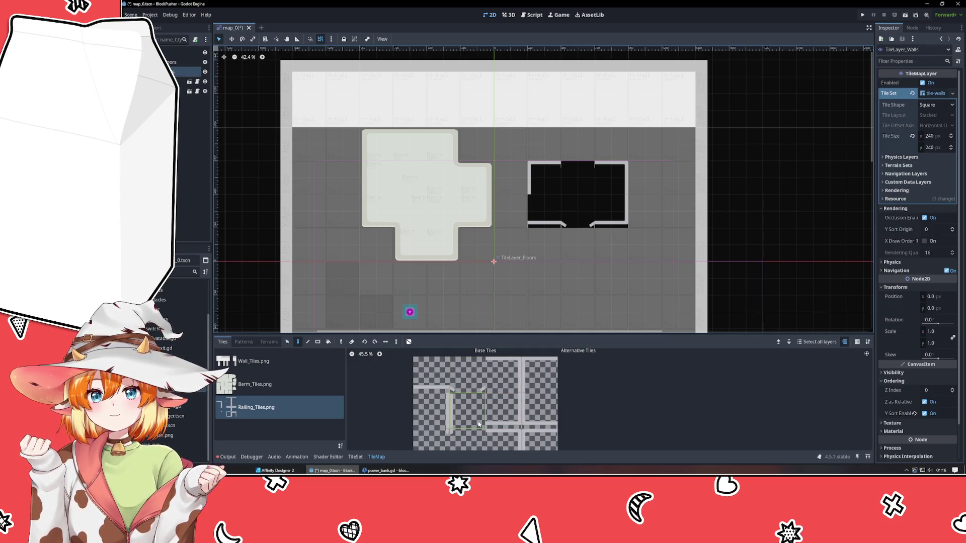
pyautogui.click(432, 412)
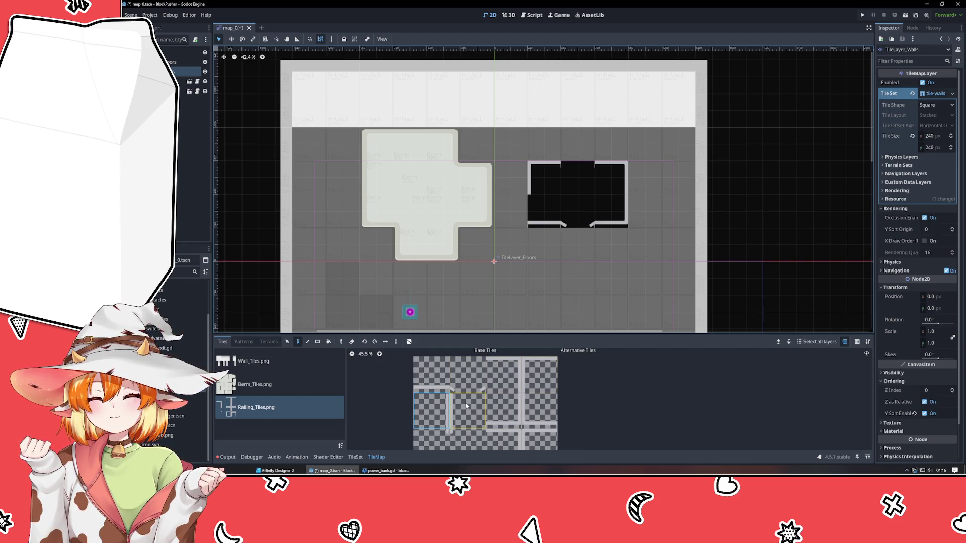
pyautogui.scroll(-1, 458, 415)
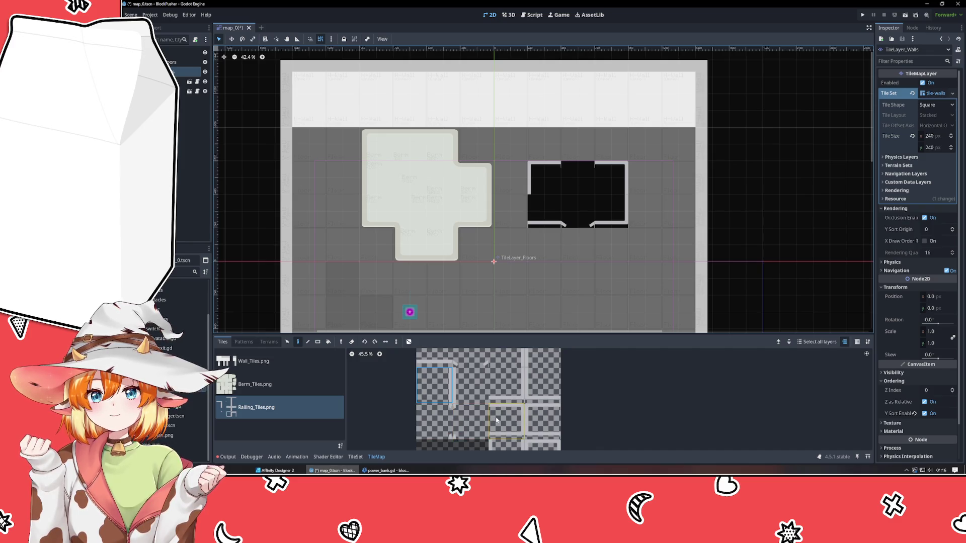
pyautogui.scroll(2, 491, 362)
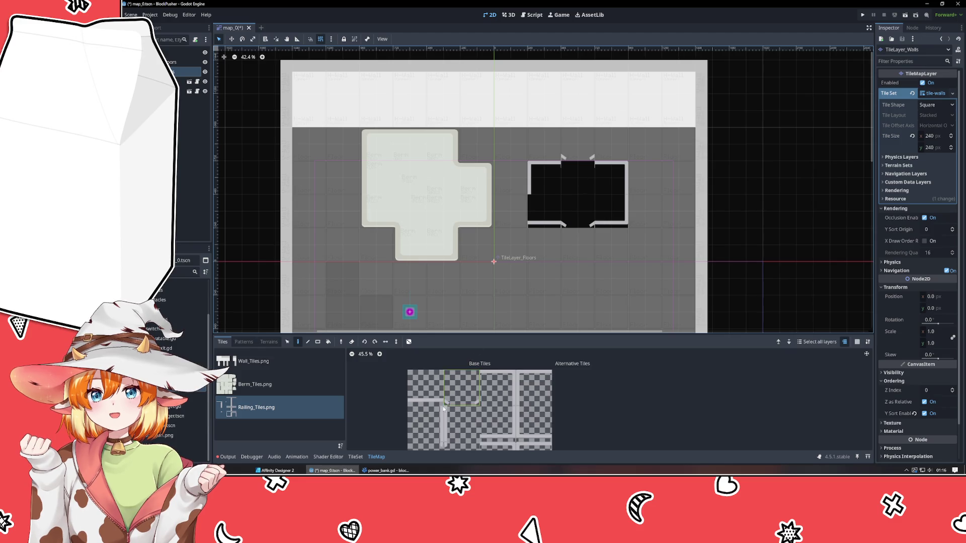
pyautogui.click(431, 383)
pyautogui.click(546, 155)
pyautogui.click(610, 155)
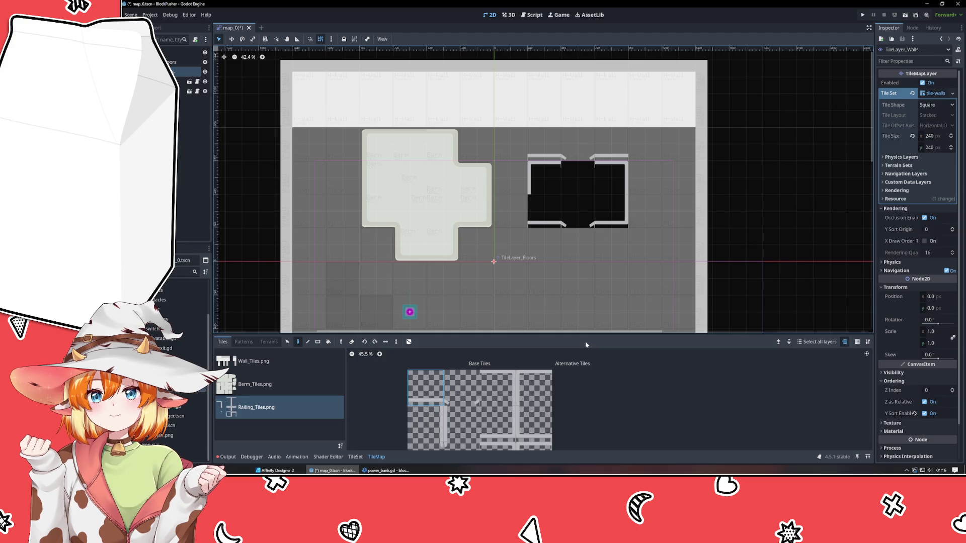
pyautogui.rightClick(546, 156)
pyautogui.rightClick(611, 156)
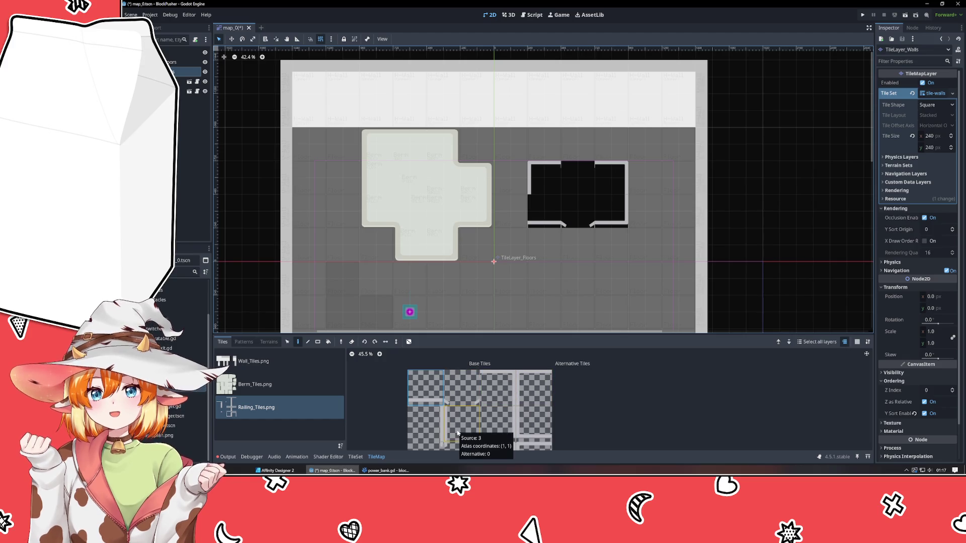
pyautogui.moveTo(543, 155); pyautogui.dragTo(611, 156)
# Step: Erase stray railing tiles inside the pit and choose other railing pieces from the atlas
pyautogui.rightClick(615, 168)
pyautogui.rightClick(565, 187)
pyautogui.rightClick(548, 180)
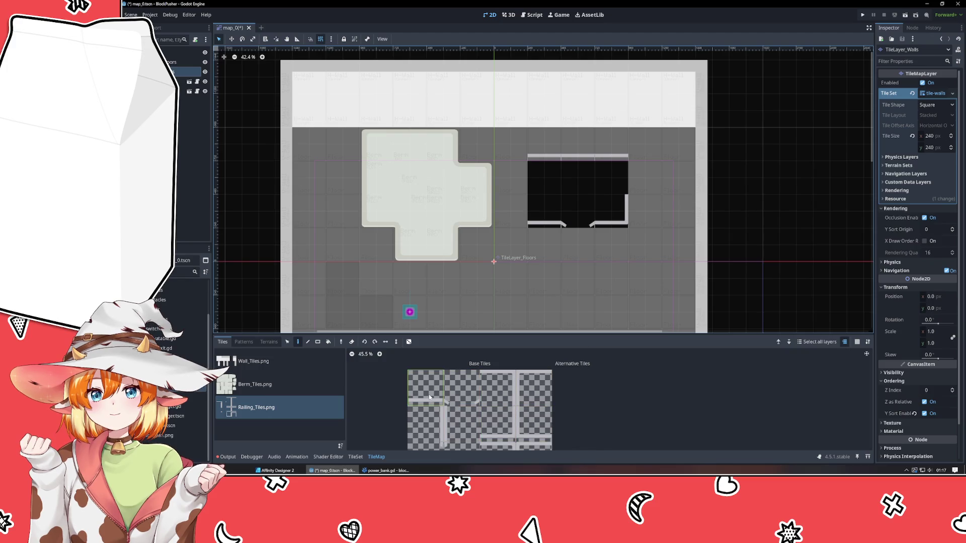
pyautogui.click(626, 172)
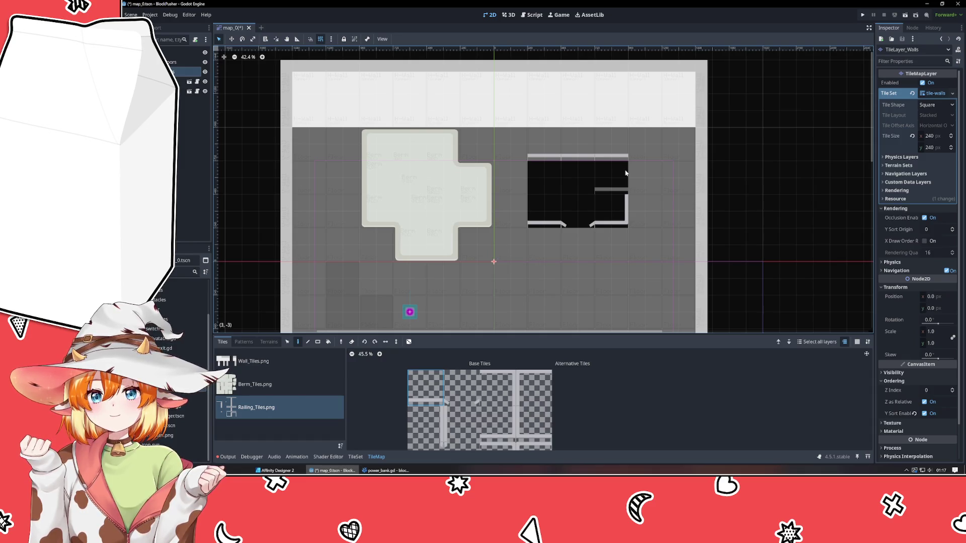
pyautogui.hotkey('ctrl', 'z')
pyautogui.click(425, 424)
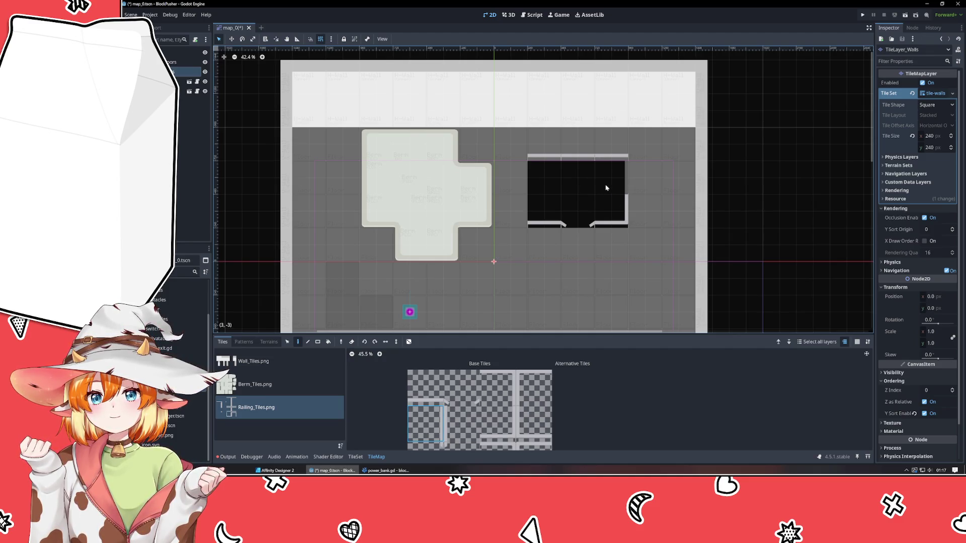
pyautogui.click(456, 438)
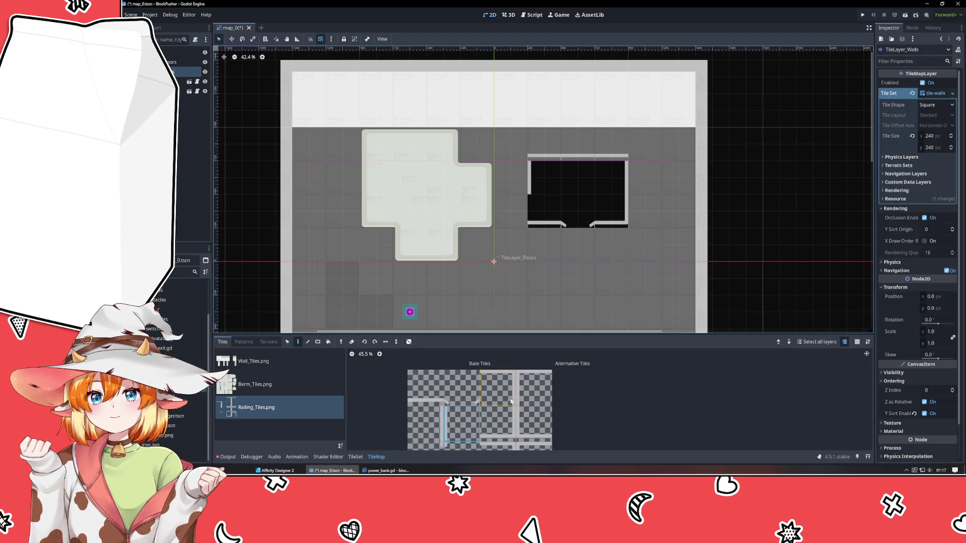
pyautogui.click(534, 423)
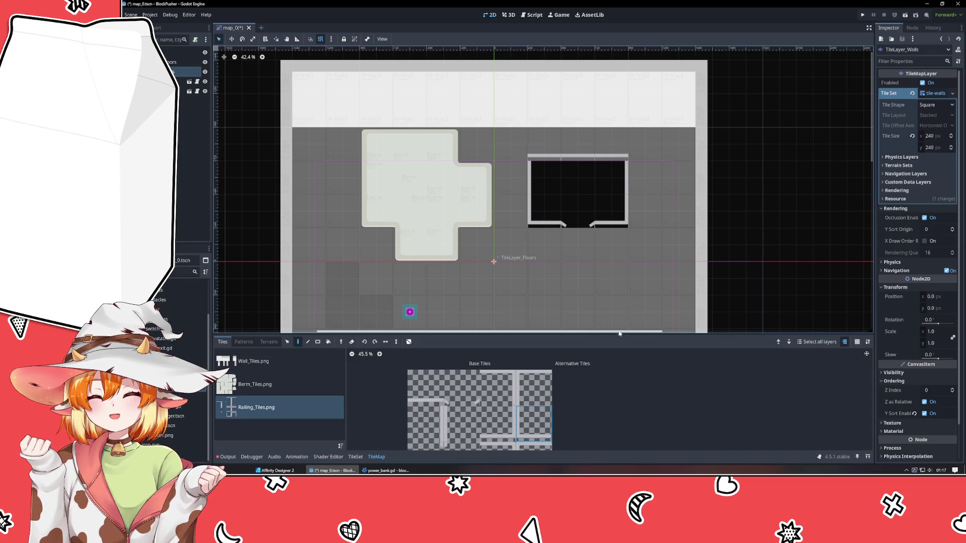
# Step: Clear the railing along the pit's top and upper-left, and pick the bottom-right railing tile
pyautogui.moveTo(607, 272)
pyautogui.mouseDown()
pyautogui.moveTo(522, 255)
pyautogui.moveTo(491, 228)
pyautogui.moveTo(514, 246)
pyautogui.mouseUp()
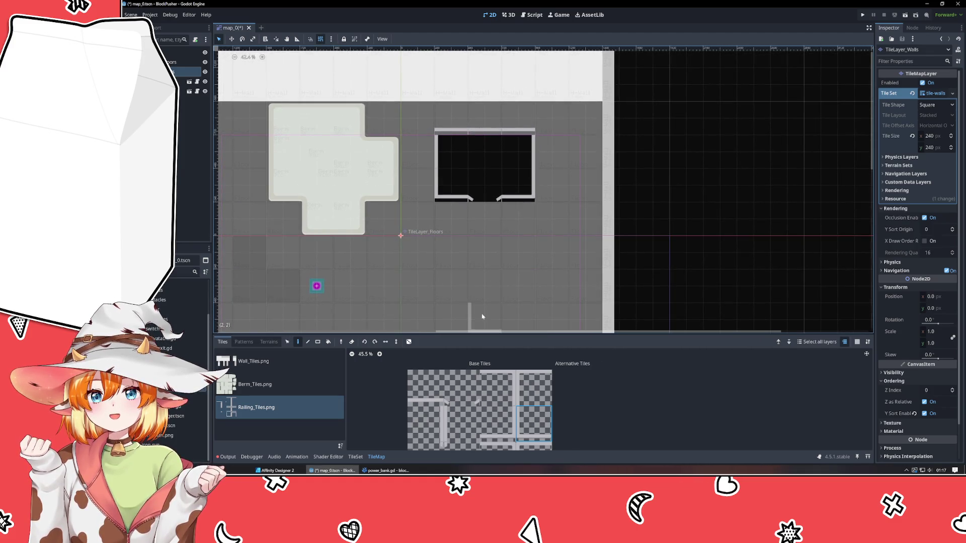
pyautogui.moveTo(450, 149); pyautogui.dragTo(514, 136)
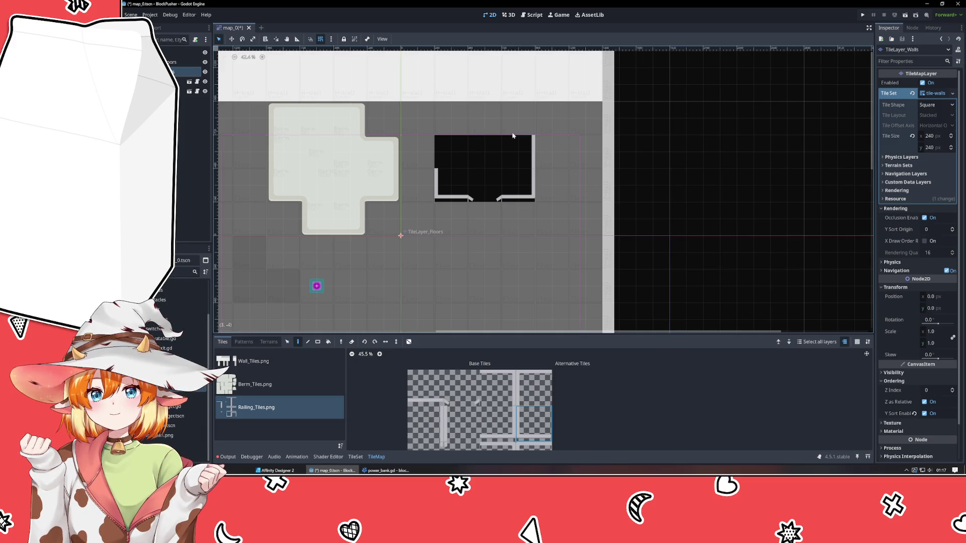
pyautogui.click(424, 403)
pyautogui.scroll(-1, 474, 414)
pyautogui.click(519, 444)
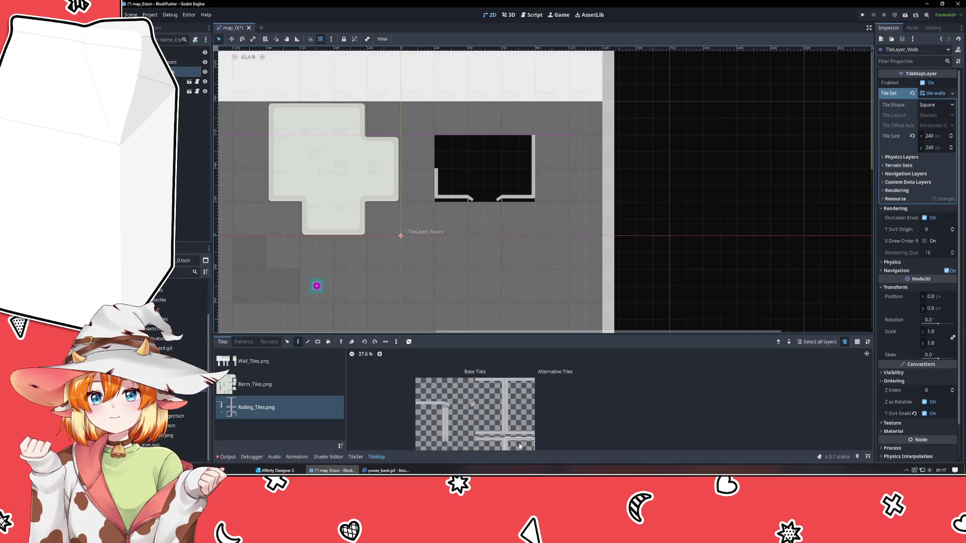
# Step: Repaint railing corners and top pieces across the pit's top edge
pyautogui.click(518, 392)
pyautogui.click(456, 162)
pyautogui.click(483, 403)
pyautogui.click(510, 158)
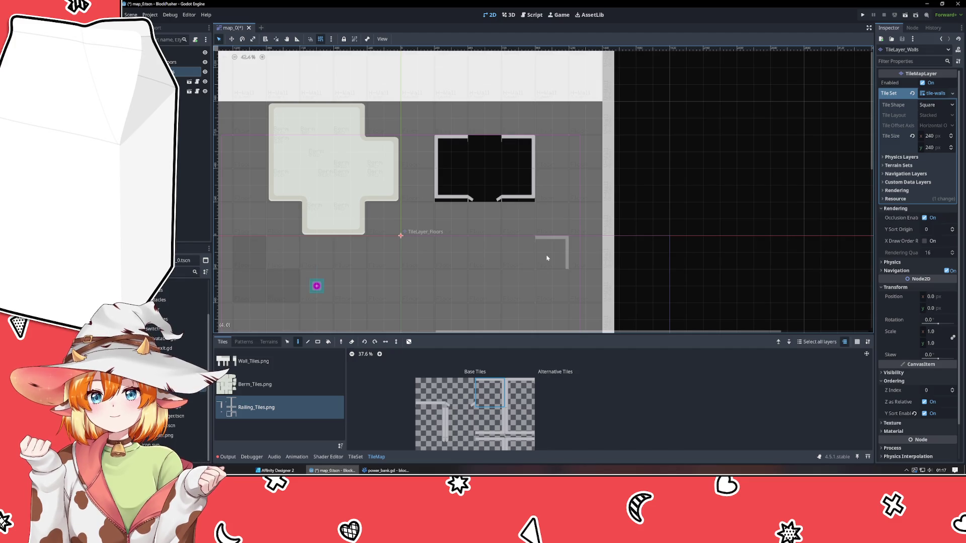
pyautogui.click(355, 457)
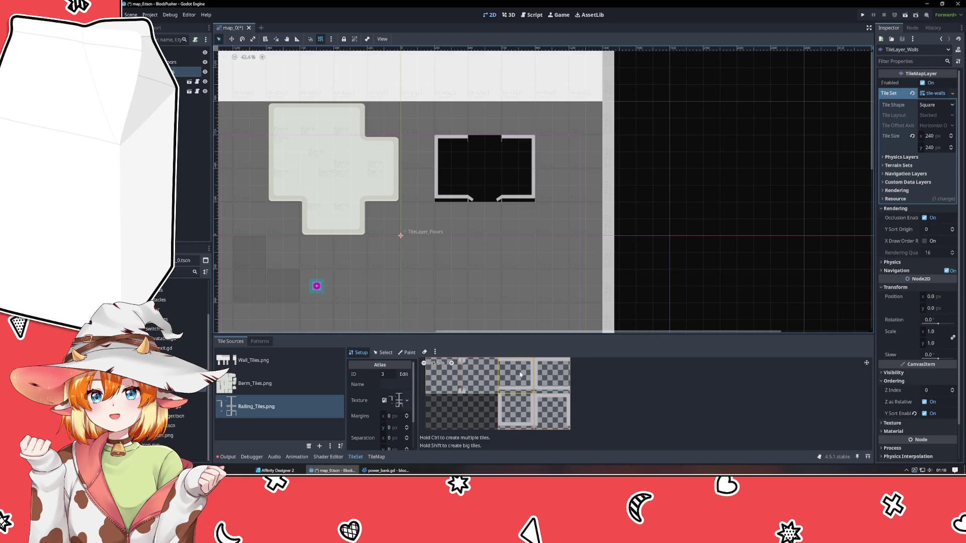
# Step: Give the selected railing tiles, including the 2x2 block, a full Physics Layer 0 collision polygon
pyautogui.scroll(-3, 536, 412)
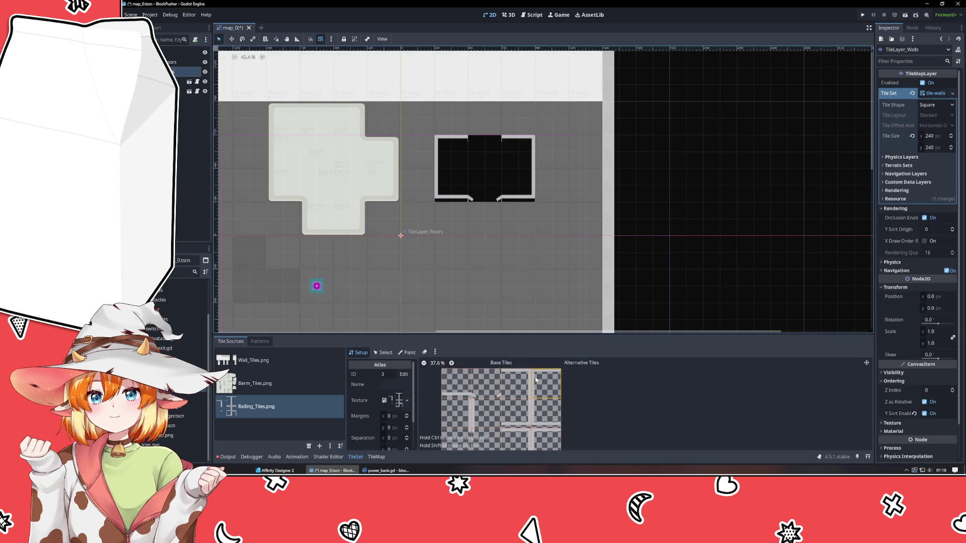
pyautogui.click(386, 352)
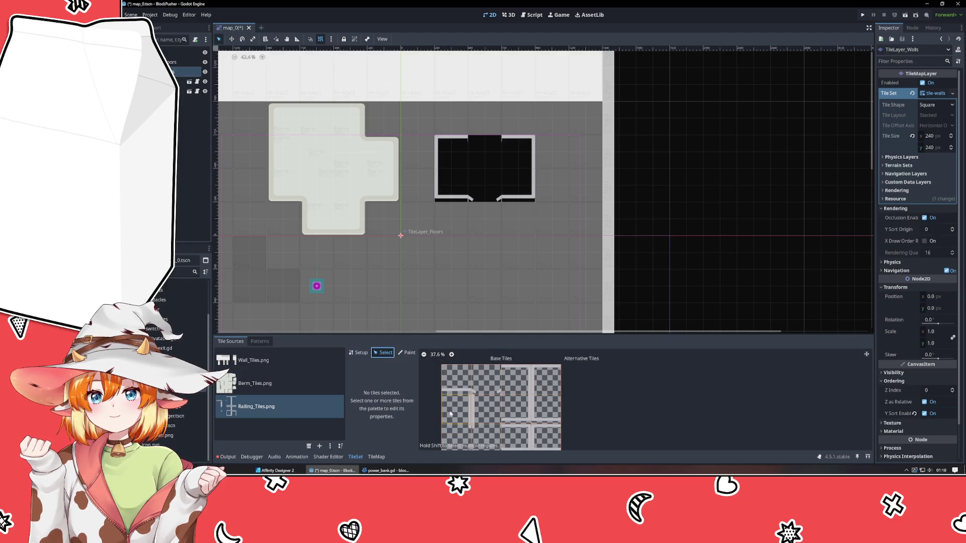
pyautogui.click(455, 387)
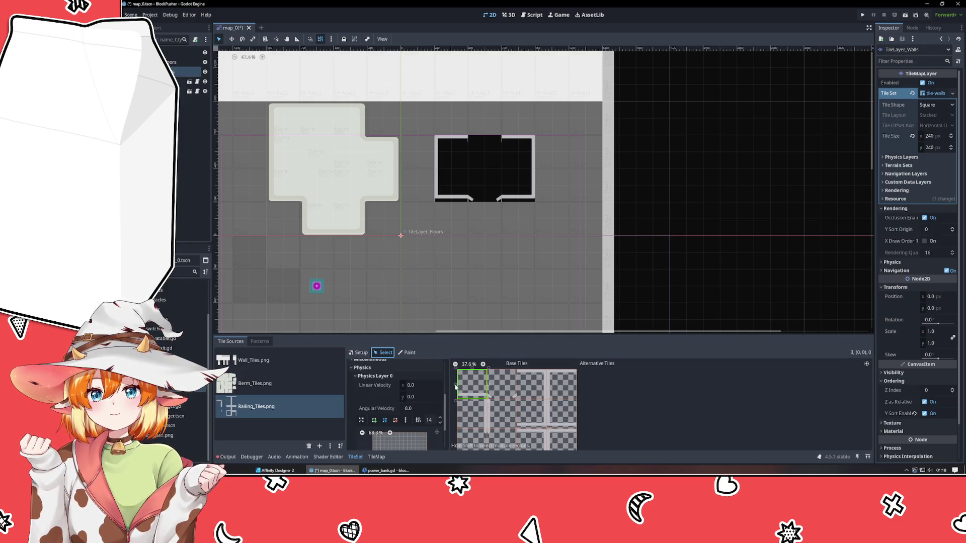
pyautogui.click(475, 422)
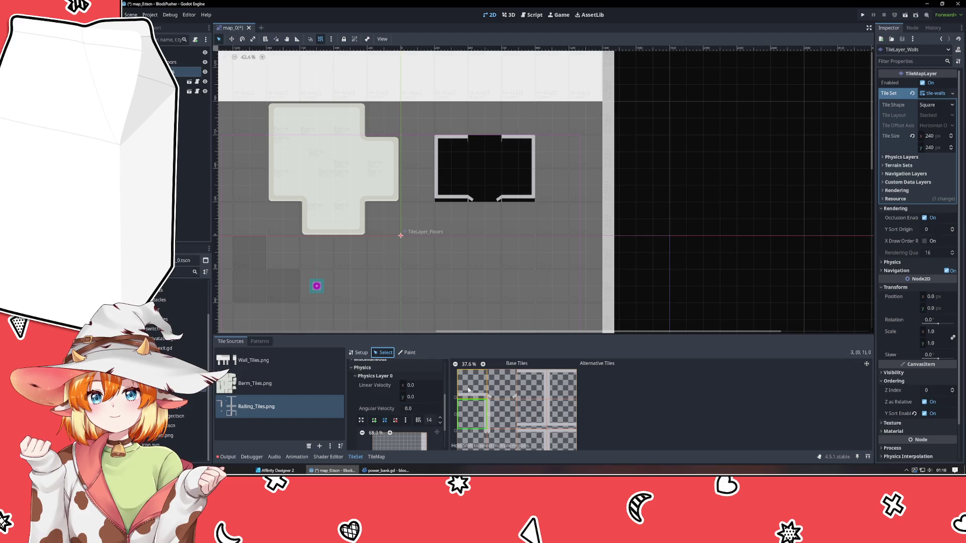
pyautogui.click(476, 416)
pyautogui.moveTo(529, 380)
pyautogui.mouseDown()
pyautogui.moveTo(558, 383)
pyautogui.moveTo(561, 410)
pyautogui.mouseUp()
pyautogui.scroll(-3, 575, 414)
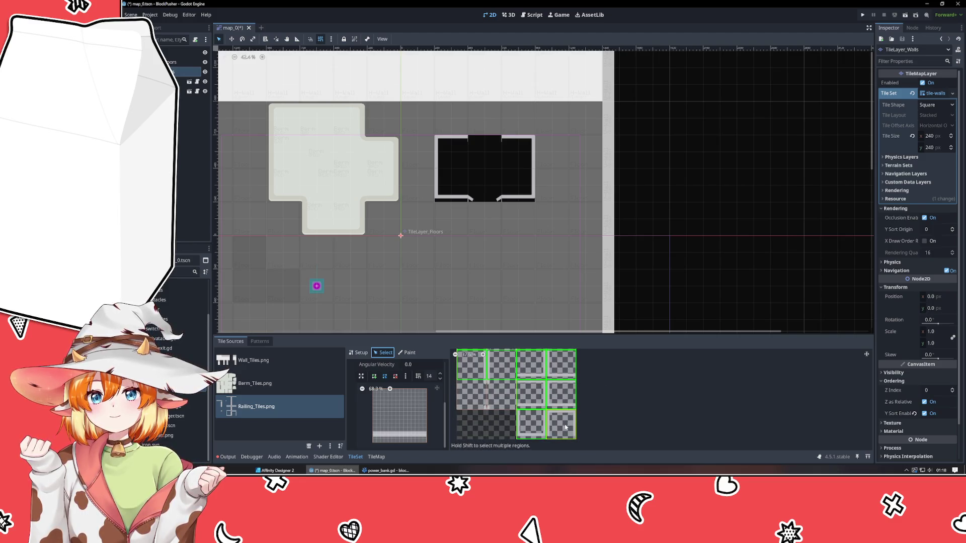
pyautogui.click(406, 376)
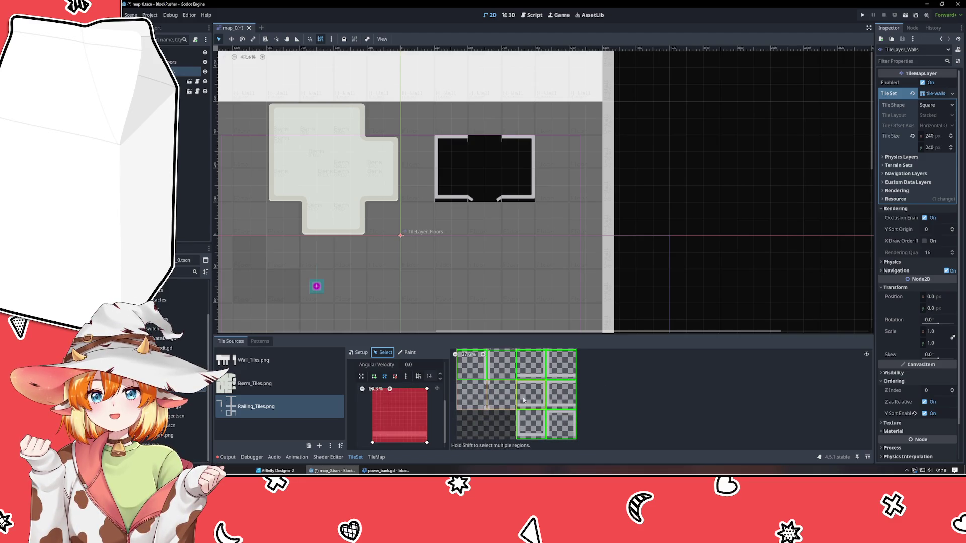
pyautogui.click(502, 400)
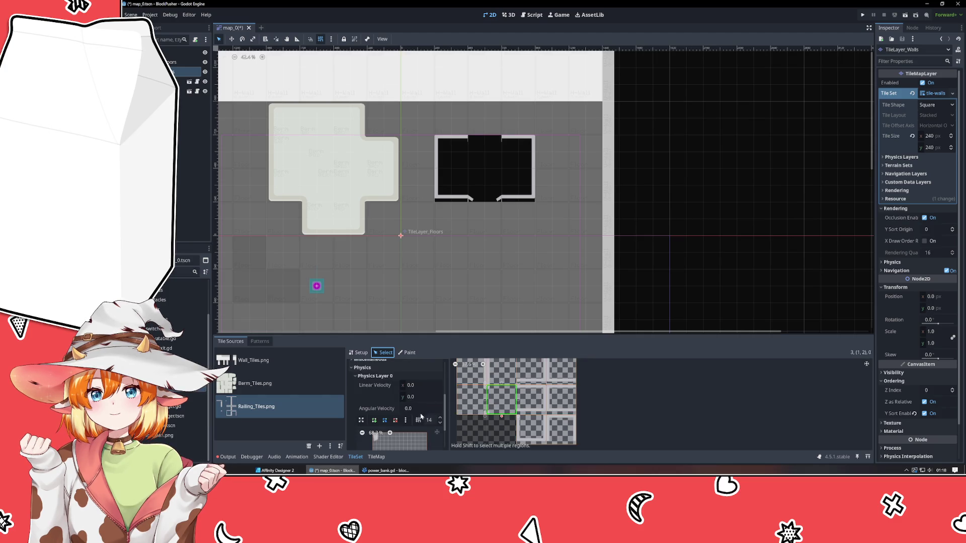
pyautogui.scroll(3, 469, 406)
pyautogui.click(490, 381)
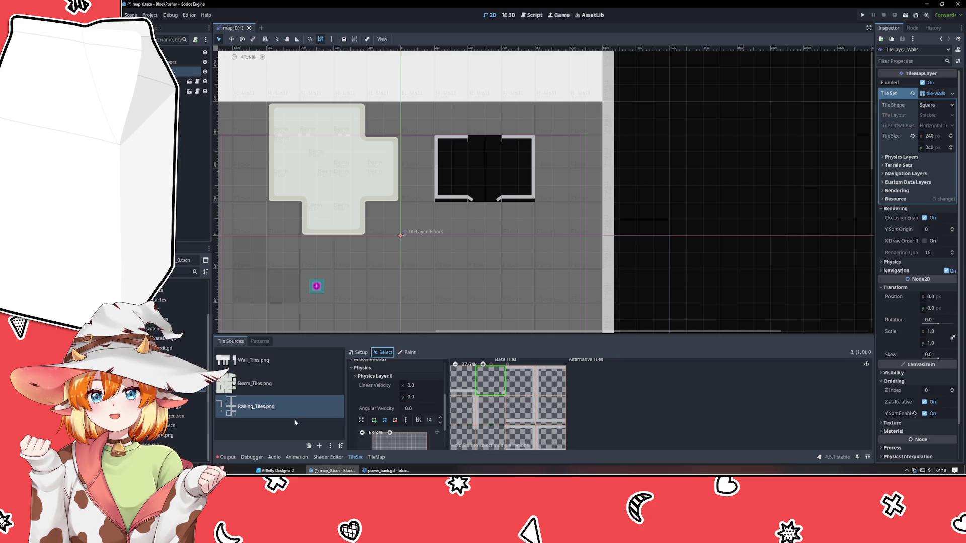
pyautogui.click(378, 457)
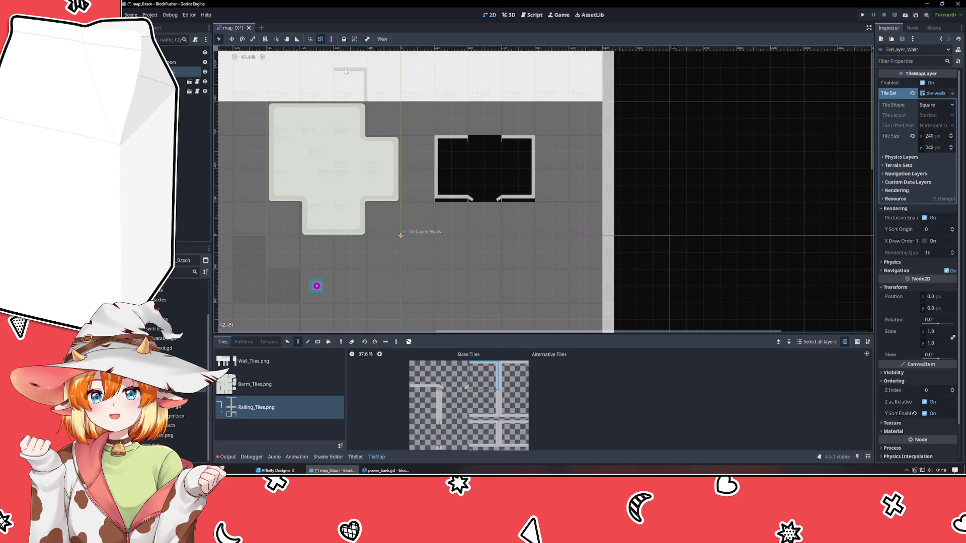
# Step: Place catwalk.tscn in the middle of the pit and duplicate it into the cell above
pyautogui.click(183, 91)
pyautogui.click(316, 286)
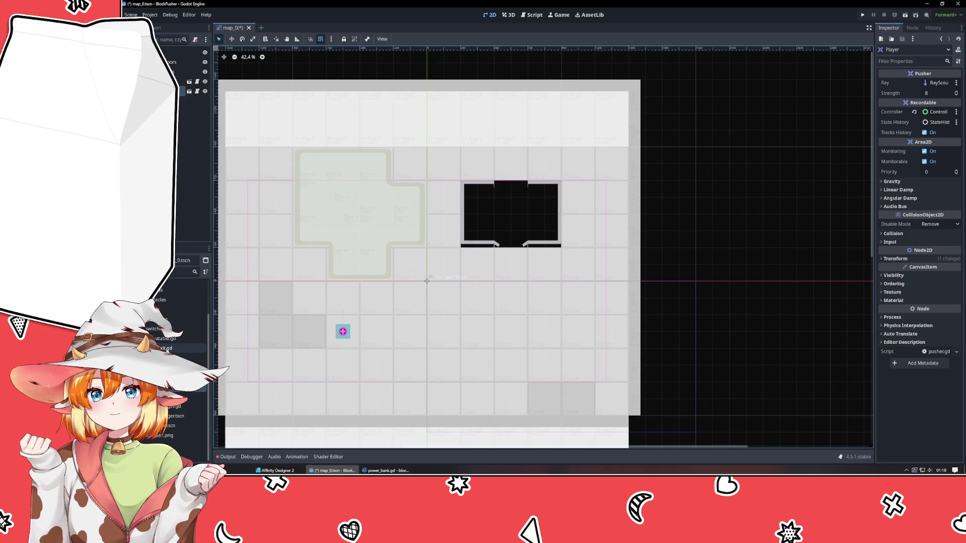
pyautogui.click(166, 312)
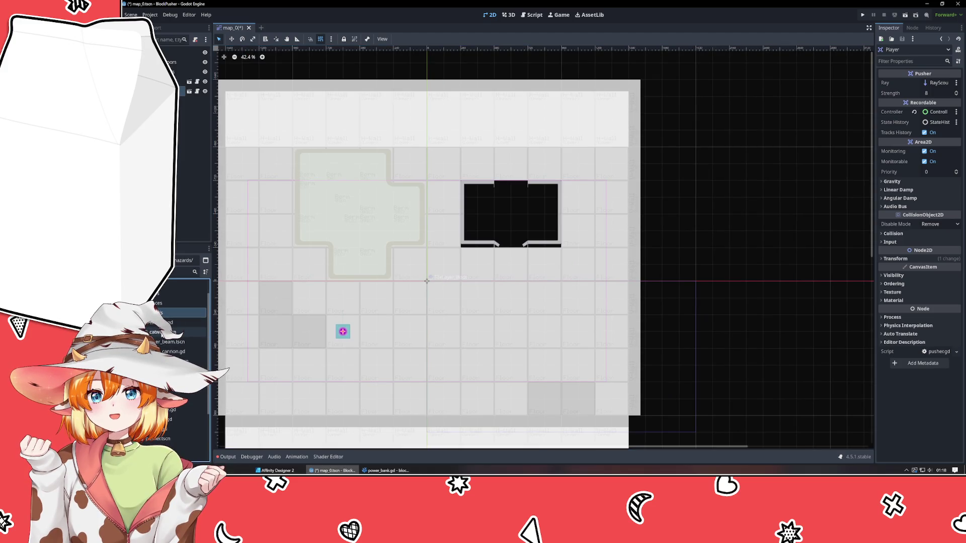
pyautogui.moveTo(160, 333)
pyautogui.mouseDown()
pyautogui.moveTo(511, 227)
pyautogui.moveTo(511, 198)
pyautogui.mouseUp()
pyautogui.hotkey('ctrl', 'd')
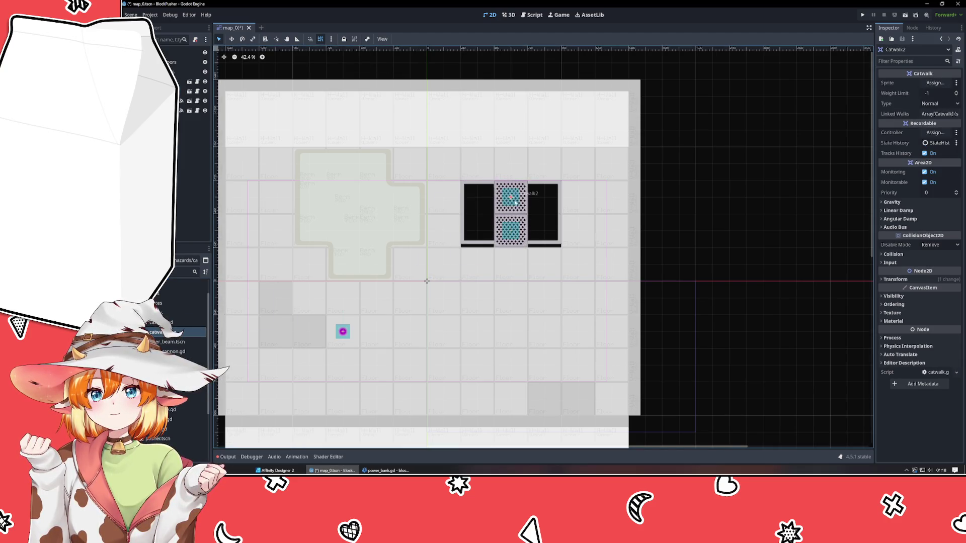
pyautogui.click(807, 265)
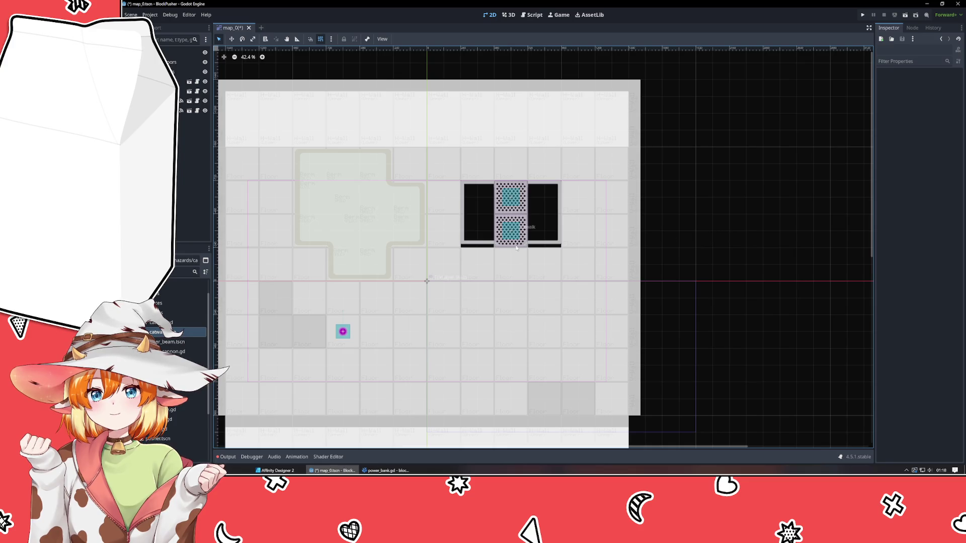
# Step: Drag the laser cannon scene onto the map just right of the pit
pyautogui.scroll(3, 503, 241)
pyautogui.scroll(-6, 458, 243)
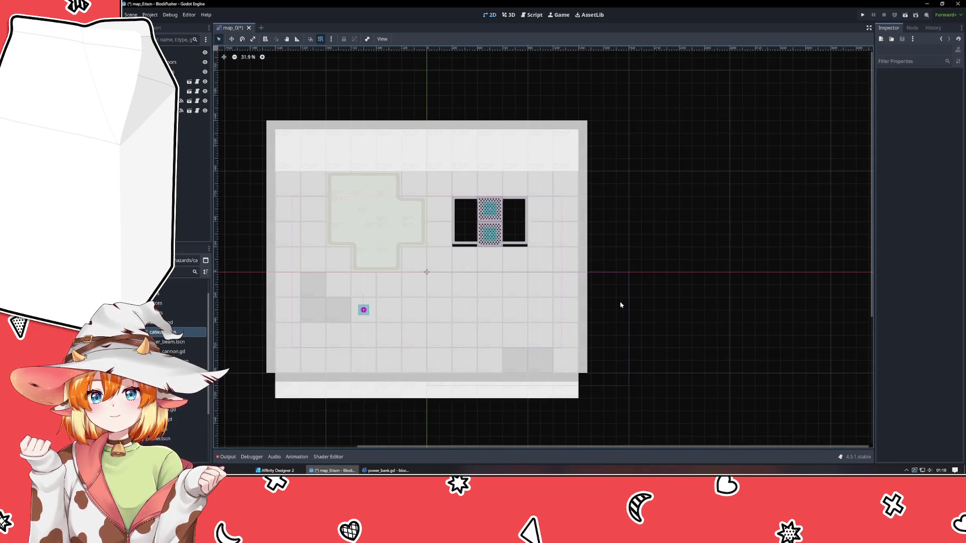
pyautogui.scroll(1, 649, 267)
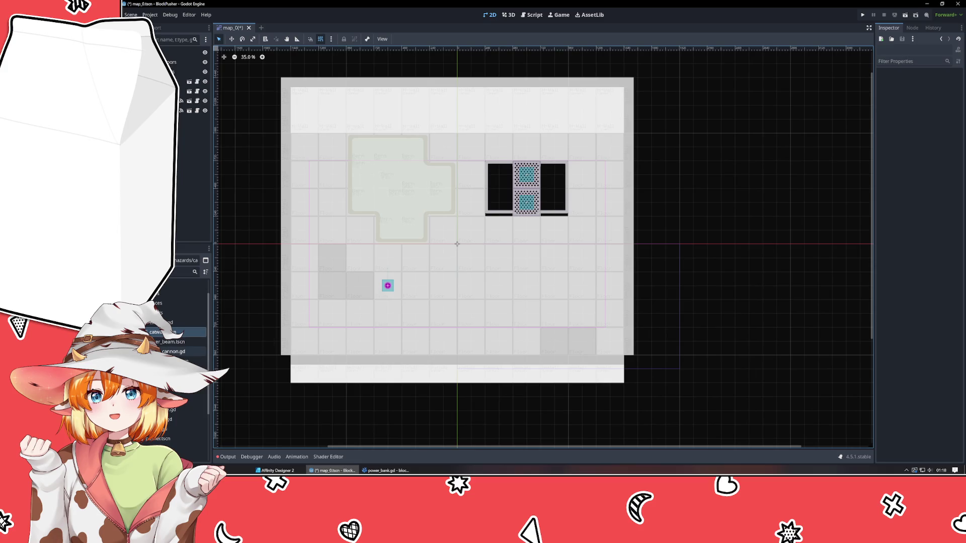
pyautogui.click(193, 361)
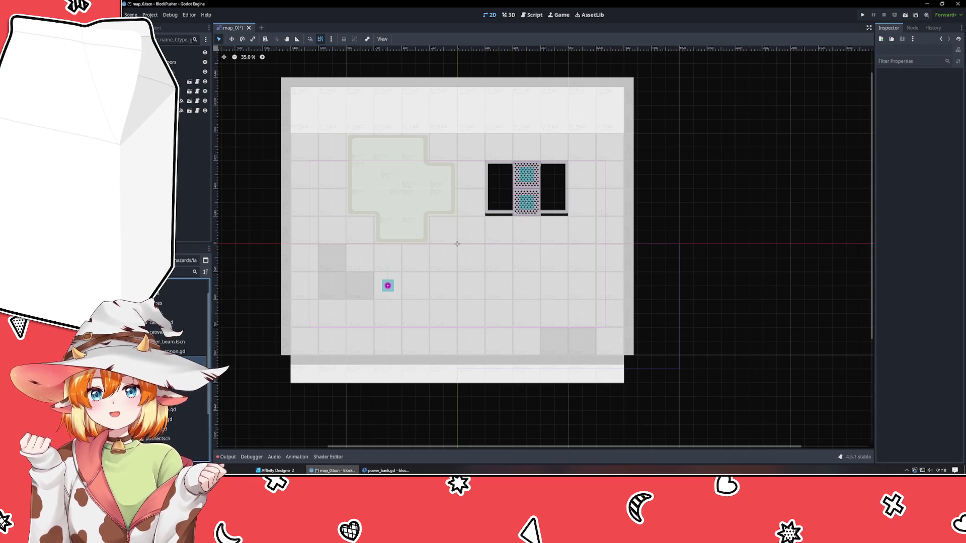
pyautogui.moveTo(194, 361)
pyautogui.mouseDown()
pyautogui.moveTo(526, 323)
pyautogui.moveTo(584, 291)
pyautogui.moveTo(584, 229)
pyautogui.mouseUp()
# Step: Set the laser cannon's Direction property to LEFT
pyautogui.click(926, 104)
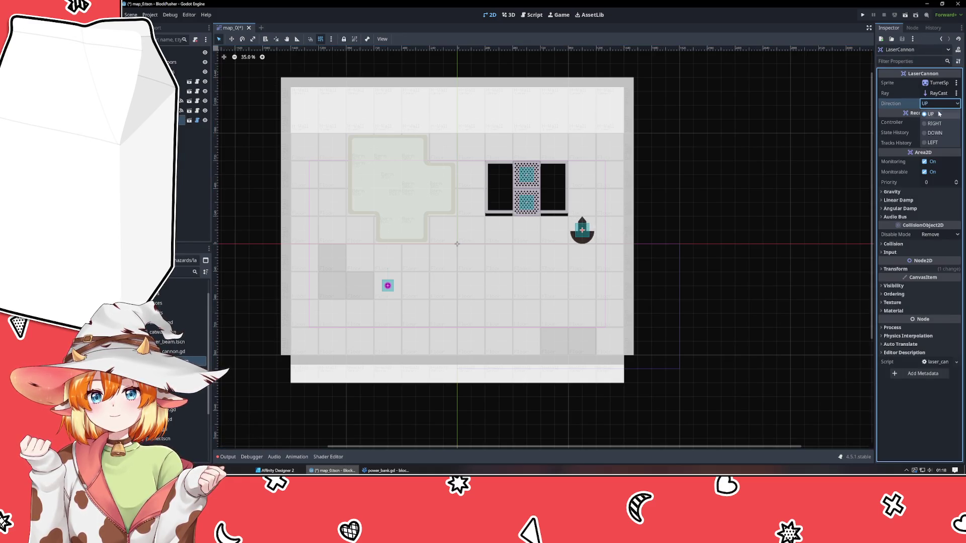
pyautogui.click(935, 143)
pyautogui.click(725, 291)
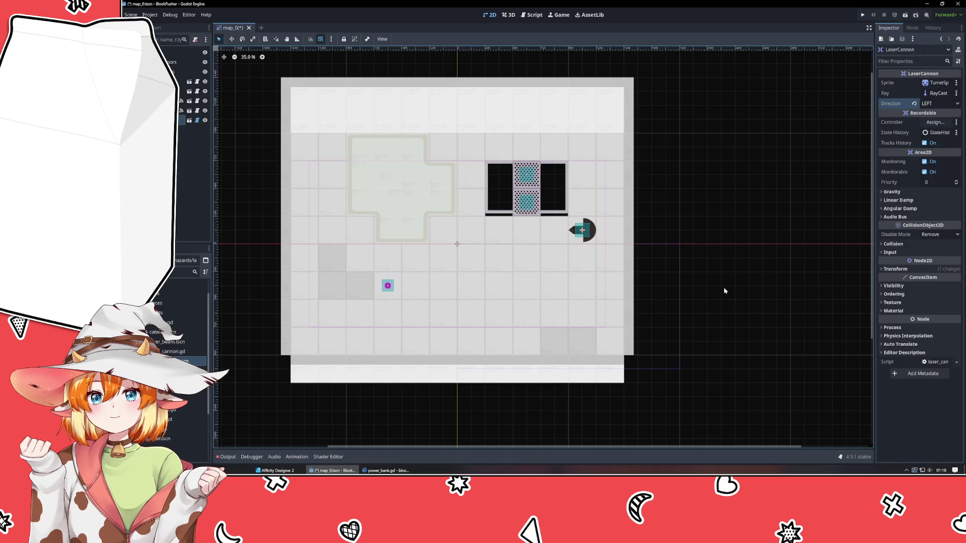
pyautogui.scroll(2, 549, 230)
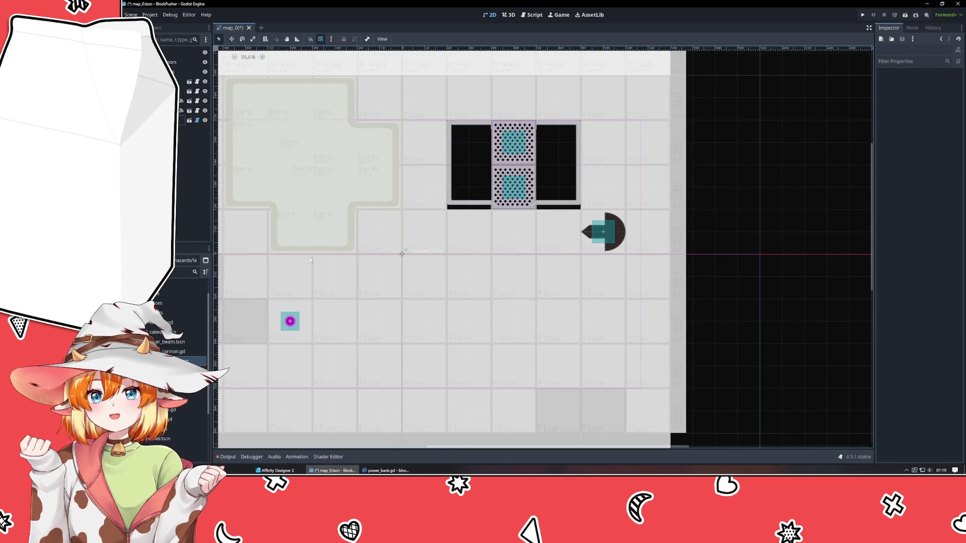
pyautogui.hscroll(-4, 518, 252)
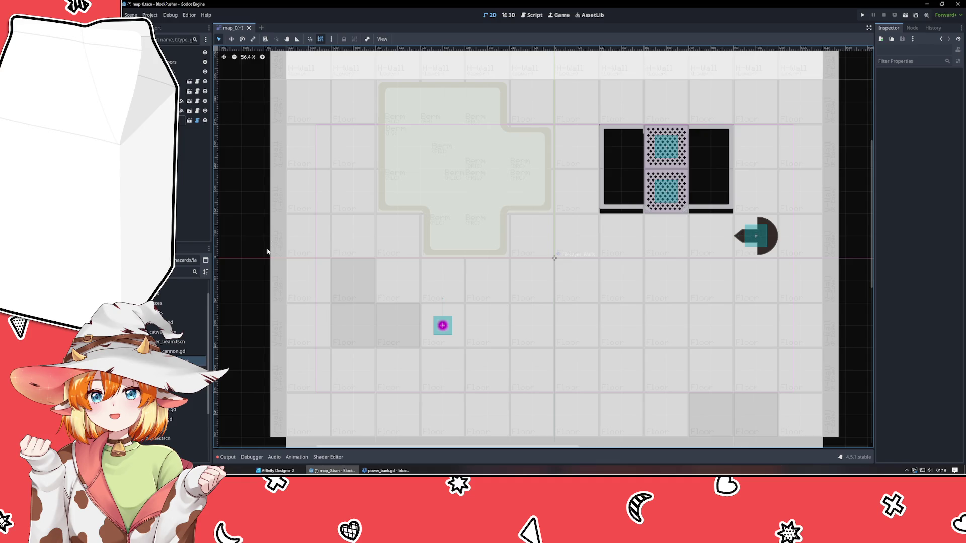
pyautogui.moveTo(606, 345)
pyautogui.mouseDown()
pyautogui.moveTo(445, 342)
pyautogui.moveTo(439, 333)
pyautogui.moveTo(612, 352)
pyautogui.moveTo(420, 322)
pyautogui.moveTo(408, 309)
pyautogui.mouseUp()
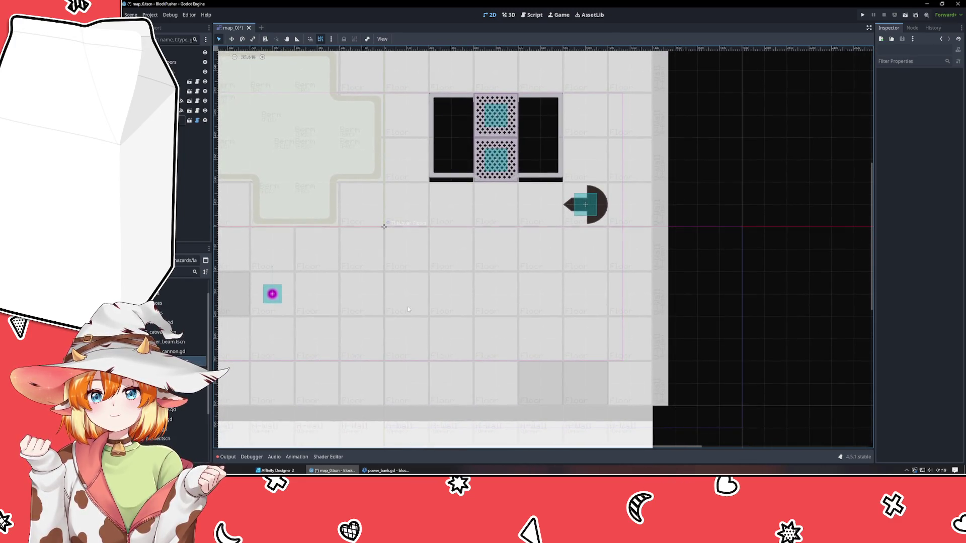
# Step: Select the walls layer with Berm_Tiles as source and show its atlas setup in the TileSet editor
pyautogui.click(181, 62)
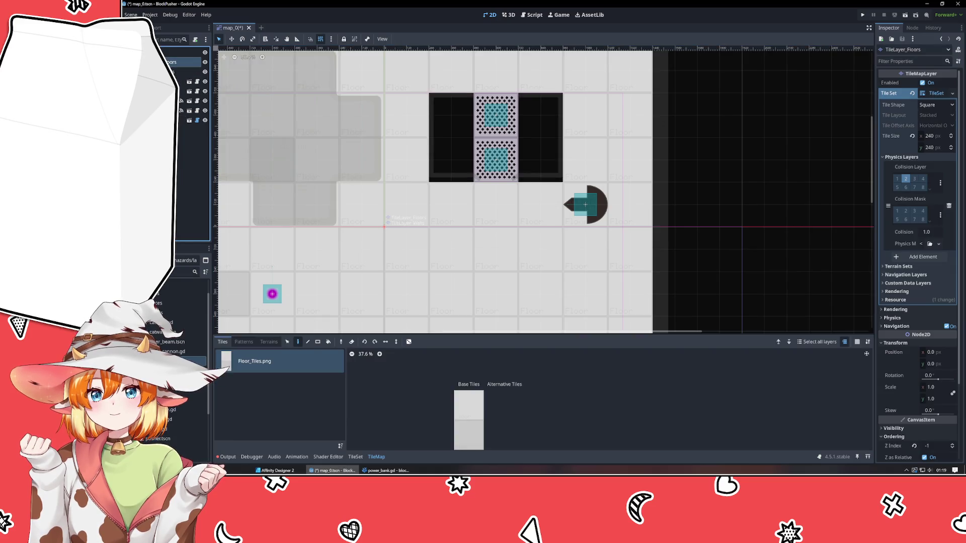
pyautogui.click(182, 72)
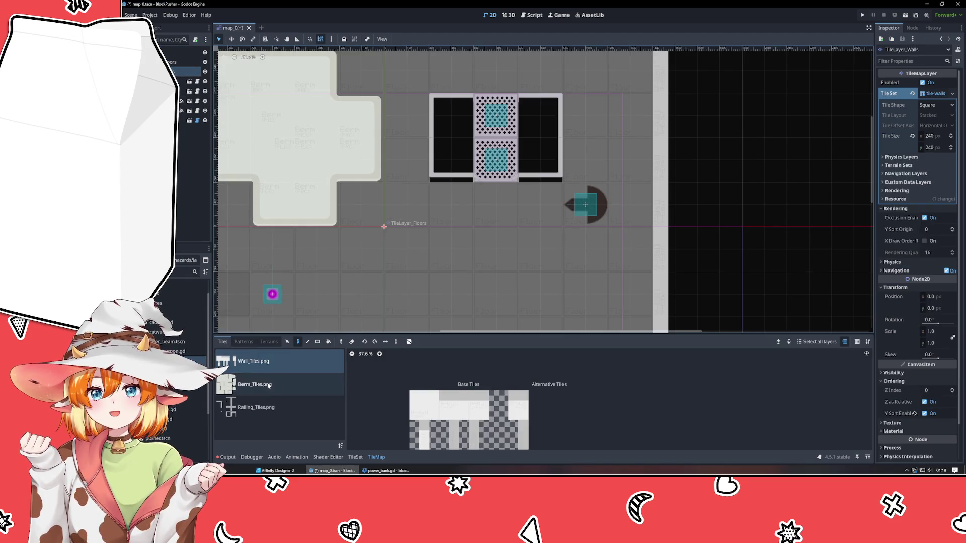
pyautogui.click(276, 377)
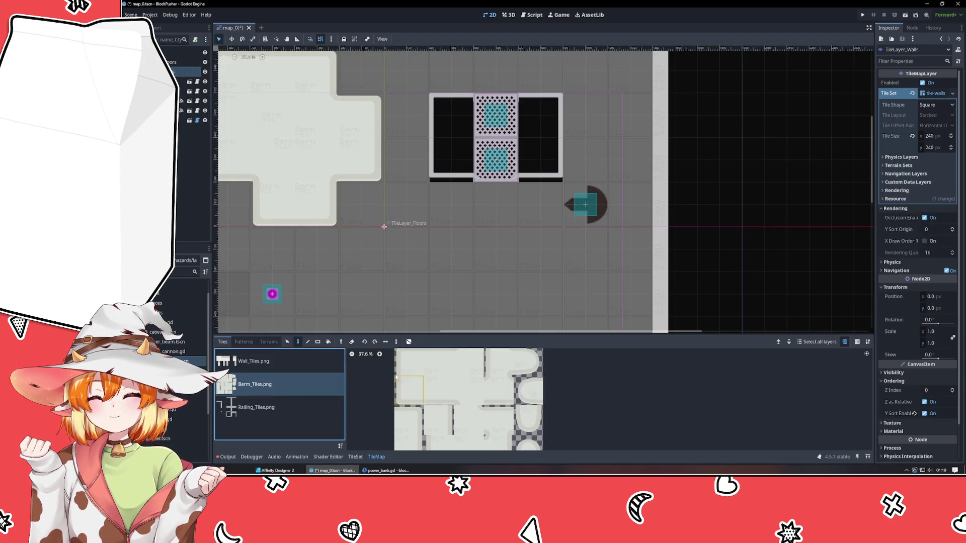
pyautogui.click(356, 457)
pyautogui.click(351, 354)
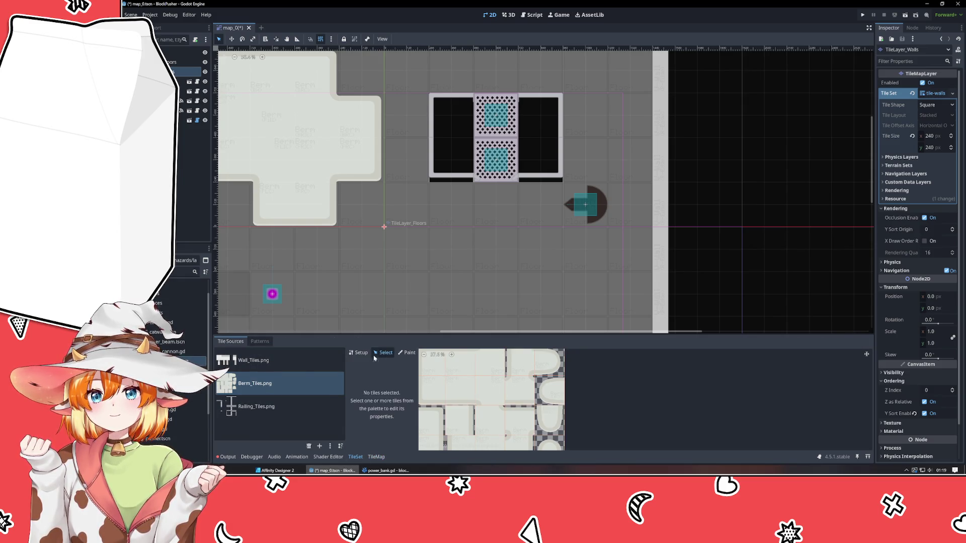
# Step: Select a Berm tile and inspect its Physics Layer 0 collision polygon settings
pyautogui.scroll(-2, 355, 397)
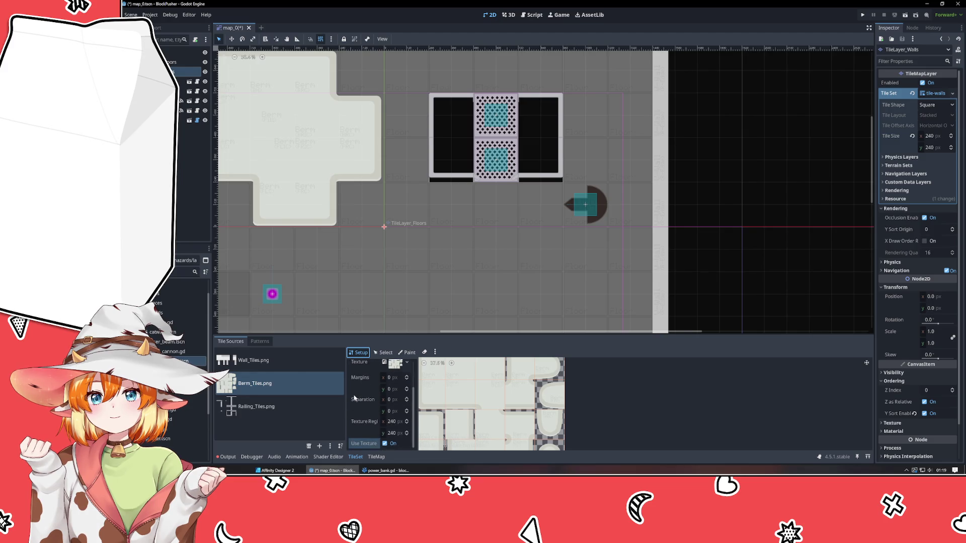
pyautogui.click(383, 352)
pyautogui.click(449, 388)
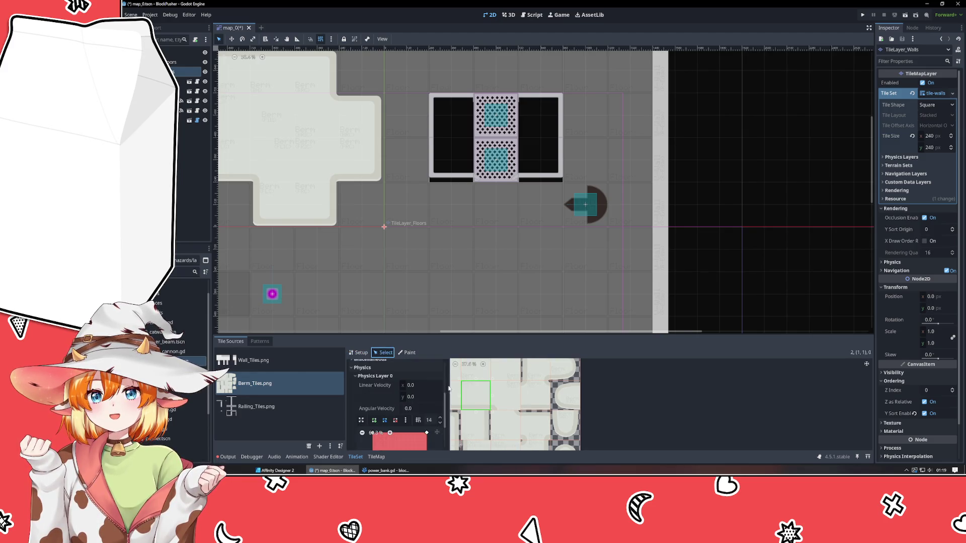
pyautogui.scroll(-2, 380, 390)
pyautogui.click(367, 446)
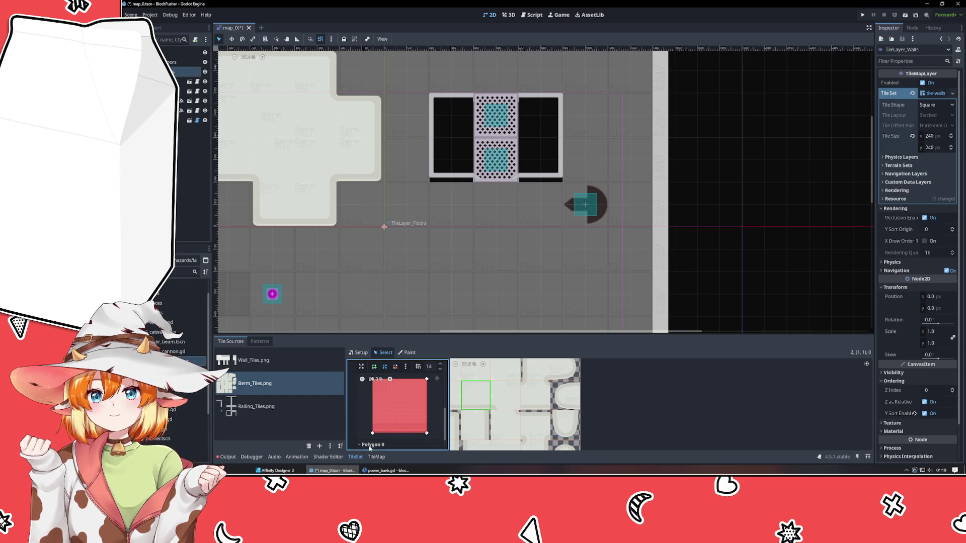
pyautogui.scroll(-1, 362, 437)
pyautogui.scroll(5, 370, 428)
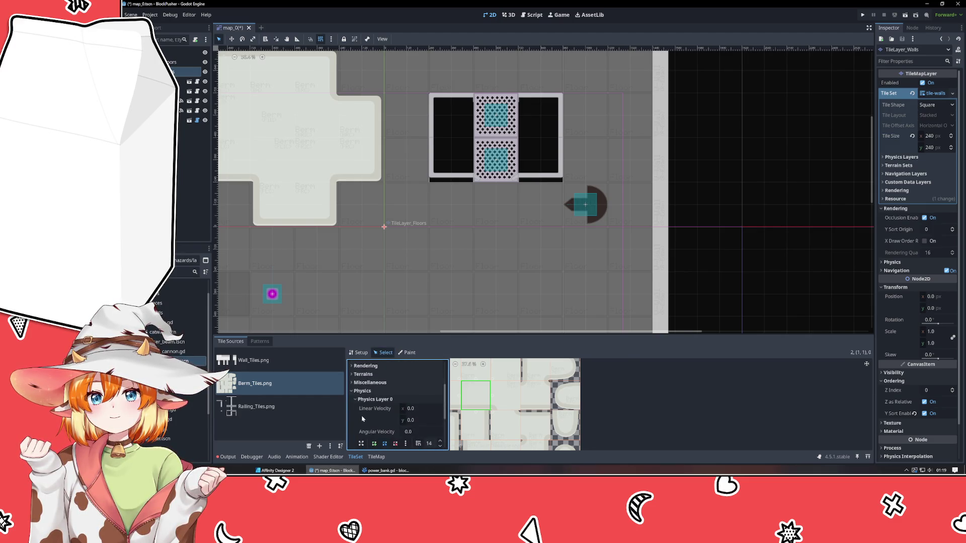
pyautogui.scroll(-1, 379, 417)
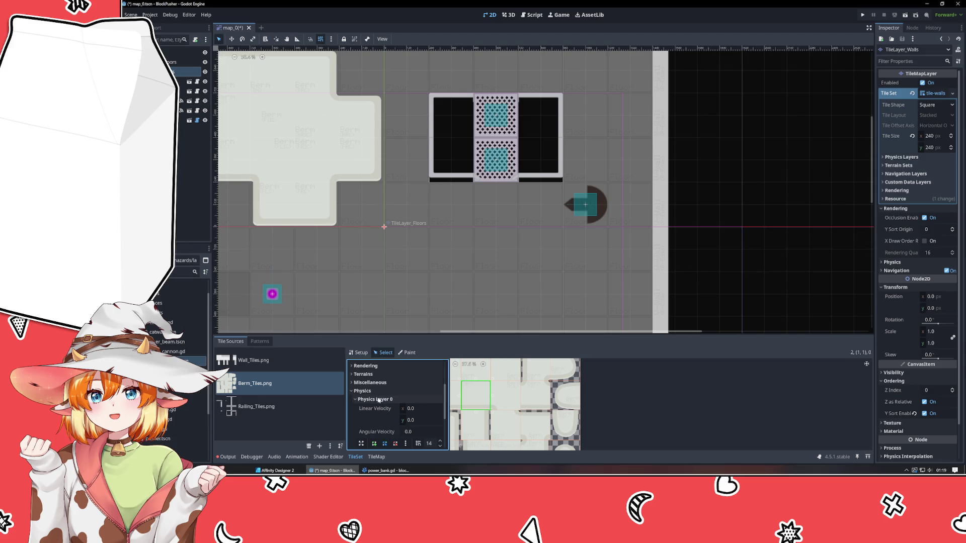
pyautogui.click(367, 400)
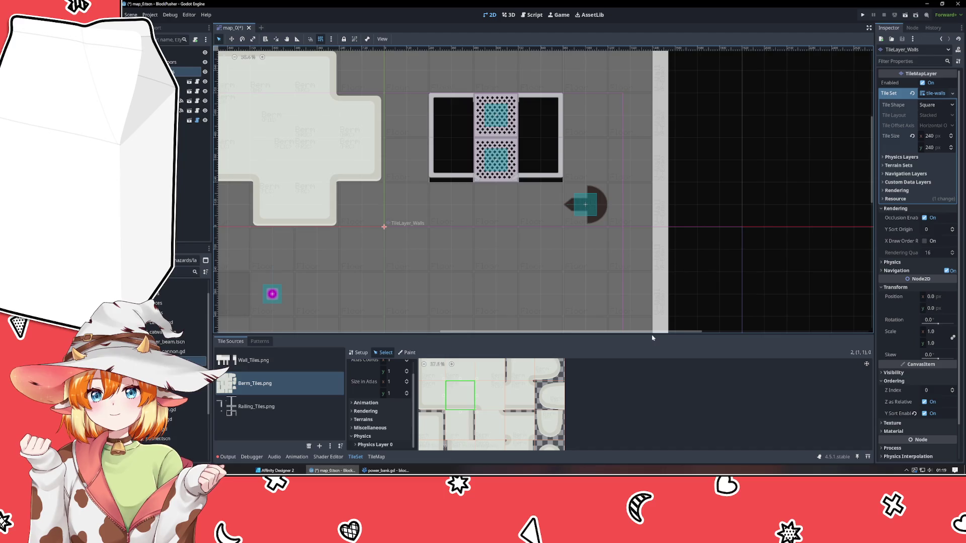
pyautogui.click(377, 457)
# Step: Save the level, place two push blocks on the floor, and set the second one to Wood
pyautogui.click(166, 91)
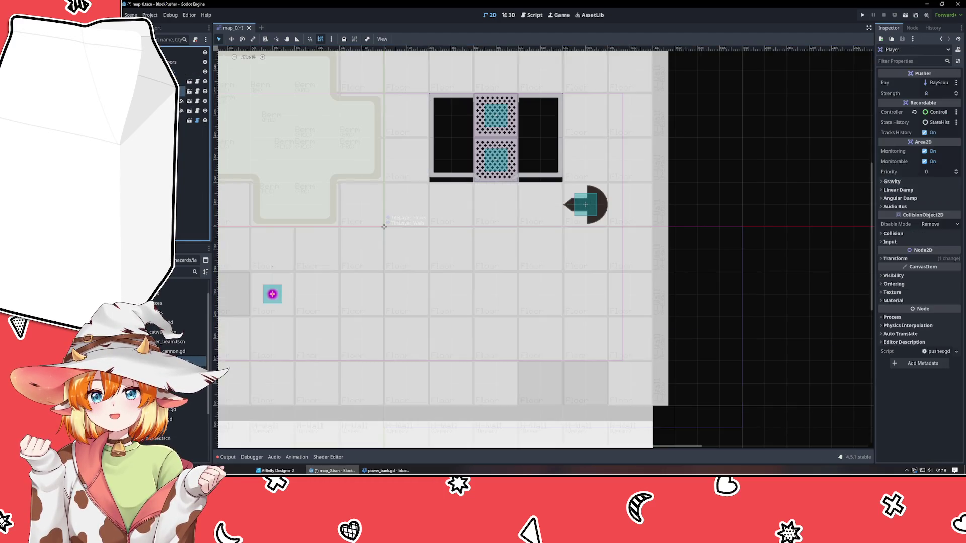
pyautogui.hotkey('ctrl', 's')
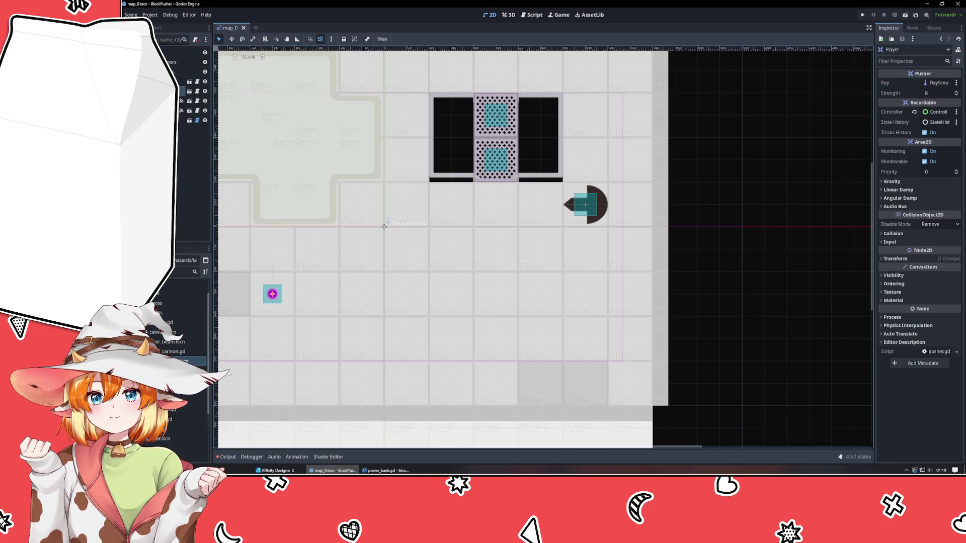
pyautogui.click(197, 391)
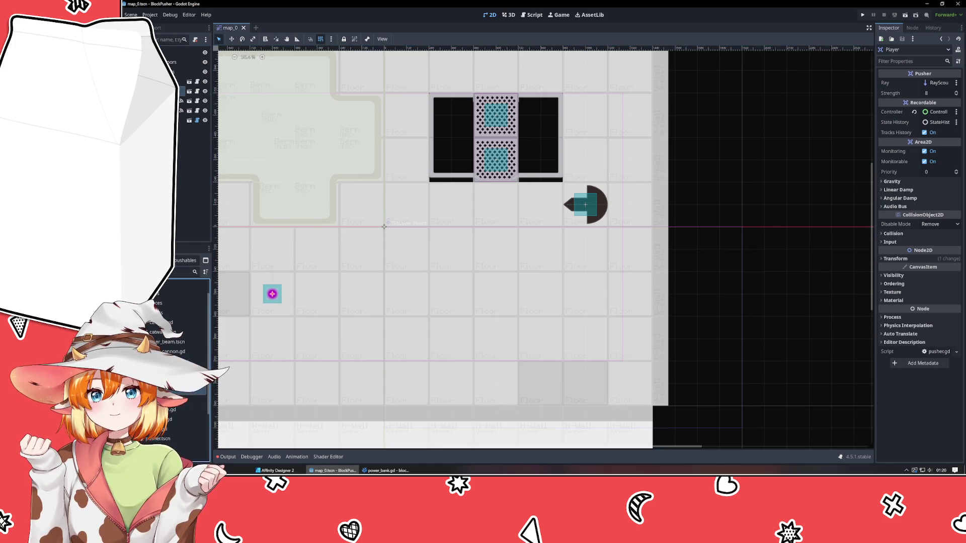
pyautogui.moveTo(176, 411)
pyautogui.mouseDown()
pyautogui.moveTo(470, 309)
pyautogui.moveTo(451, 294)
pyautogui.mouseUp()
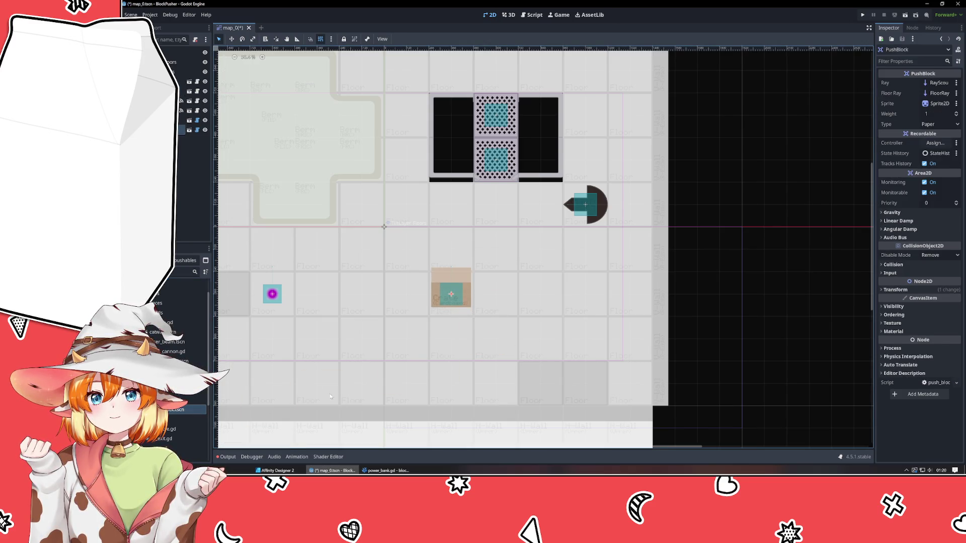
pyautogui.moveTo(186, 407)
pyautogui.mouseDown()
pyautogui.moveTo(309, 359)
pyautogui.moveTo(332, 289)
pyautogui.moveTo(552, 359)
pyautogui.moveTo(583, 346)
pyautogui.mouseUp()
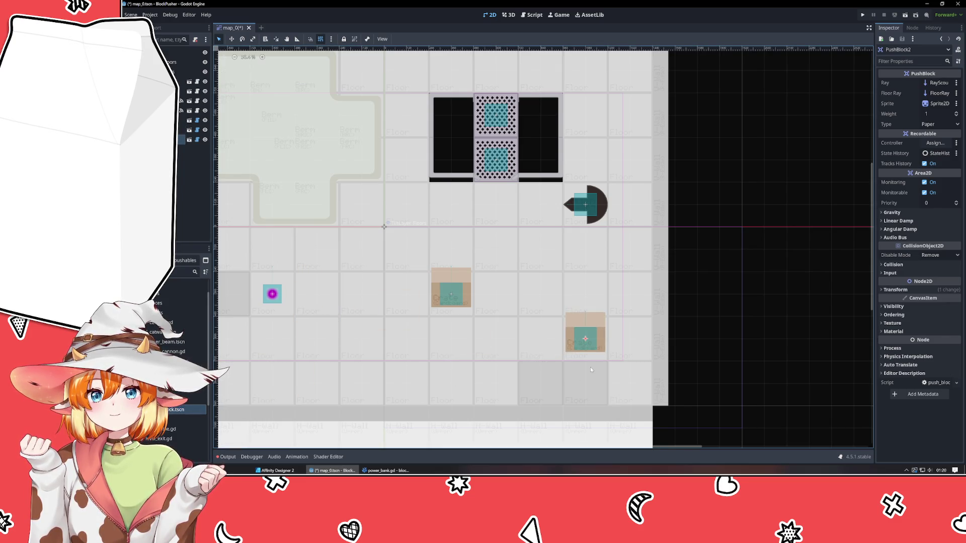
pyautogui.hscroll(-3, 704, 302)
pyautogui.click(928, 124)
pyautogui.click(936, 144)
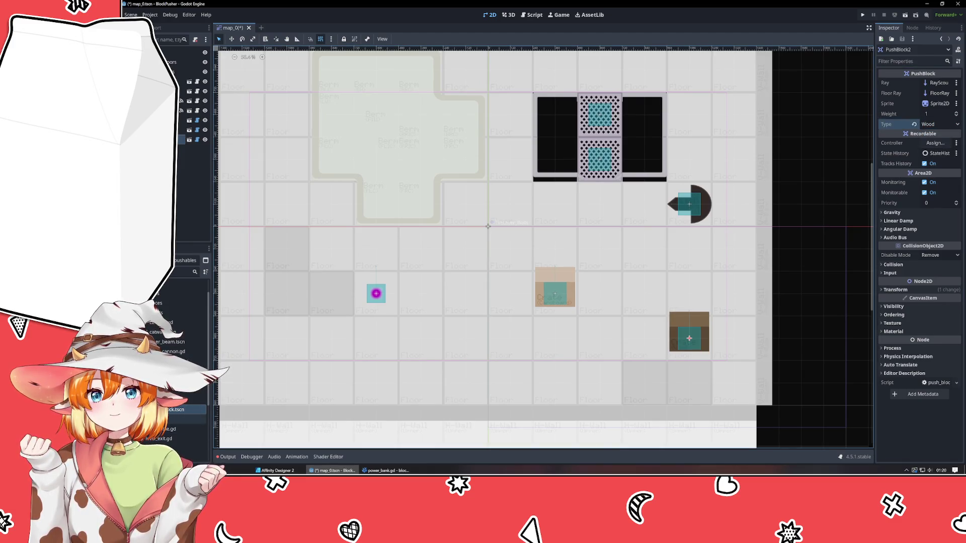
# Step: Add a ??? push block beside the berm and a Metal push block lower left
pyautogui.moveTo(175, 410)
pyautogui.mouseDown()
pyautogui.moveTo(282, 278)
pyautogui.moveTo(452, 226)
pyautogui.moveTo(420, 302)
pyautogui.moveTo(463, 212)
pyautogui.moveTo(331, 212)
pyautogui.mouseUp()
pyautogui.click(939, 123)
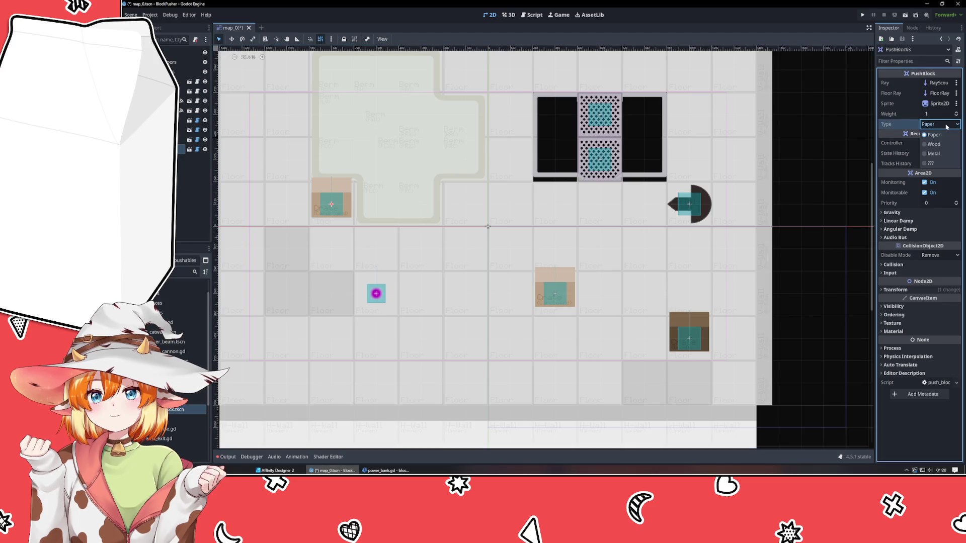
pyautogui.click(939, 164)
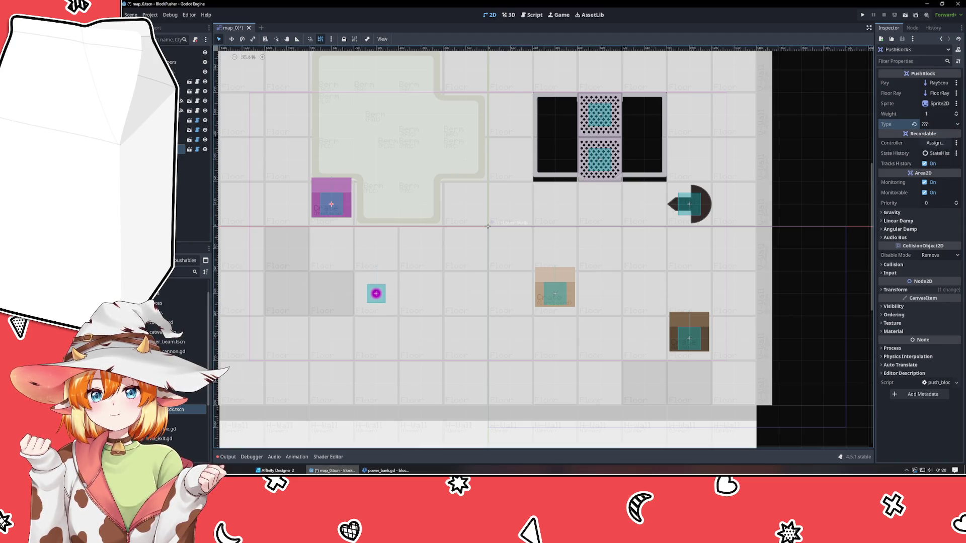
pyautogui.moveTo(177, 409)
pyautogui.mouseDown()
pyautogui.moveTo(494, 406)
pyautogui.moveTo(475, 407)
pyautogui.moveTo(503, 367)
pyautogui.moveTo(367, 372)
pyautogui.moveTo(386, 356)
pyautogui.moveTo(328, 341)
pyautogui.moveTo(359, 349)
pyautogui.moveTo(344, 355)
pyautogui.moveTo(515, 385)
pyautogui.moveTo(483, 357)
pyautogui.moveTo(331, 349)
pyautogui.mouseUp()
pyautogui.click(940, 123)
pyautogui.click(936, 142)
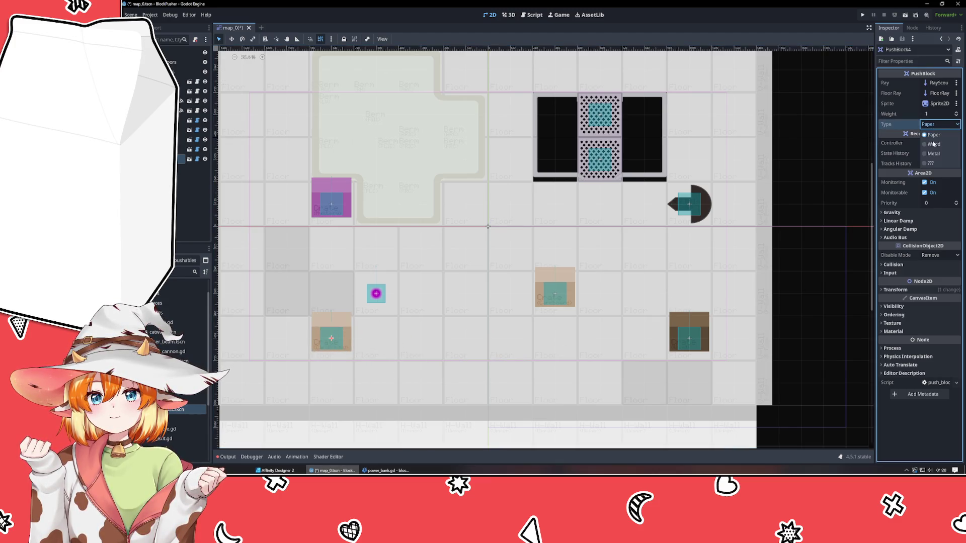
pyautogui.click(806, 330)
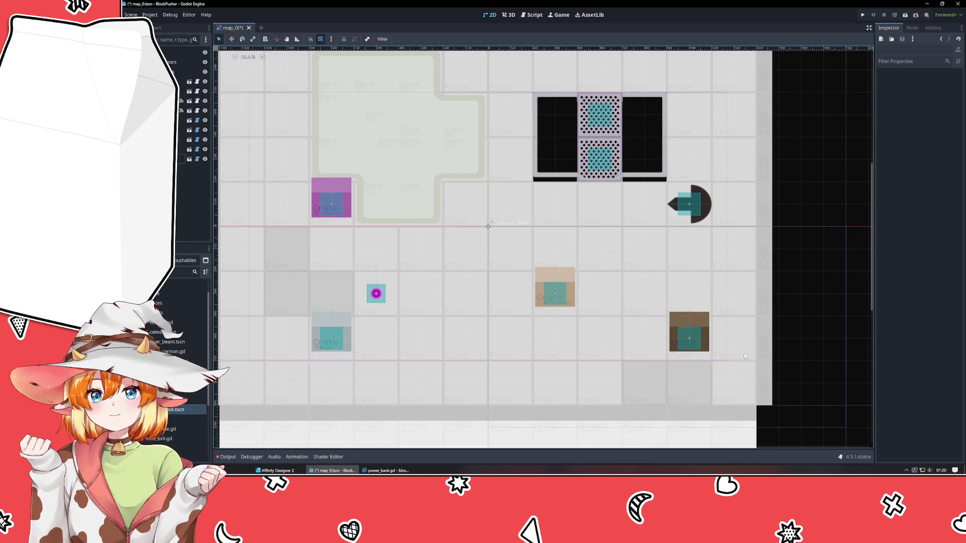
# Step: Place power_bank.tscn right of the pit near the top
pyautogui.scroll(-4, 466, 363)
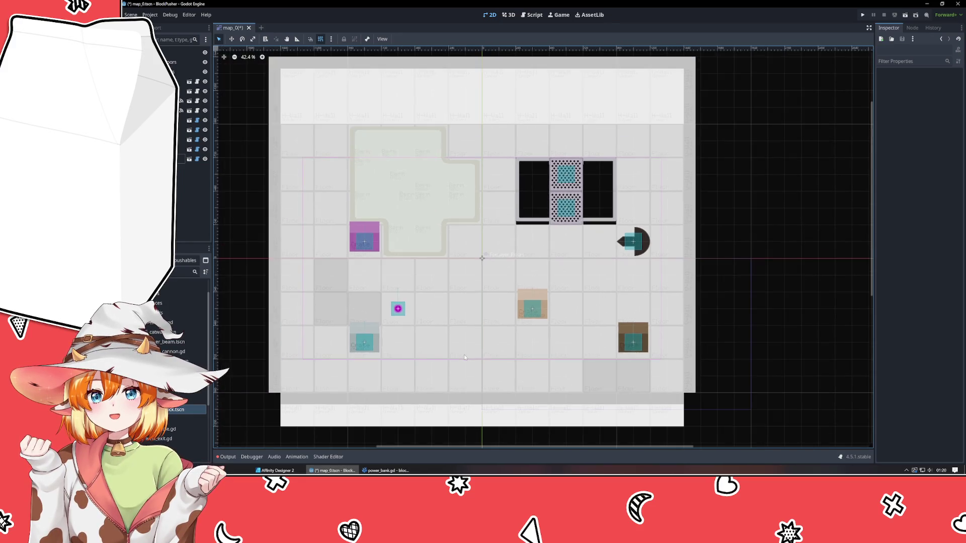
pyautogui.scroll(1, 464, 355)
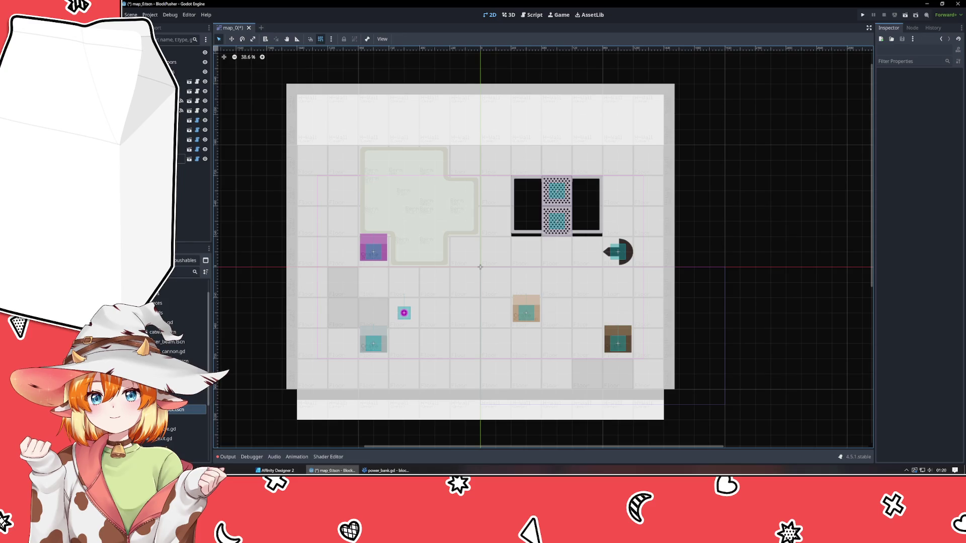
pyautogui.scroll(1, 189, 372)
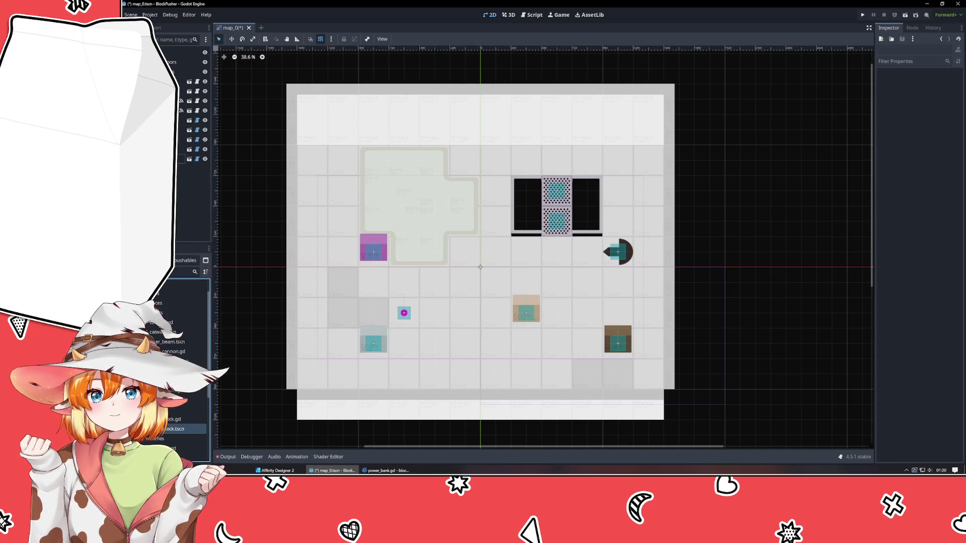
pyautogui.moveTo(187, 400)
pyautogui.mouseDown()
pyautogui.moveTo(261, 409)
pyautogui.moveTo(654, 215)
pyautogui.moveTo(623, 225)
pyautogui.moveTo(619, 197)
pyautogui.mouseUp()
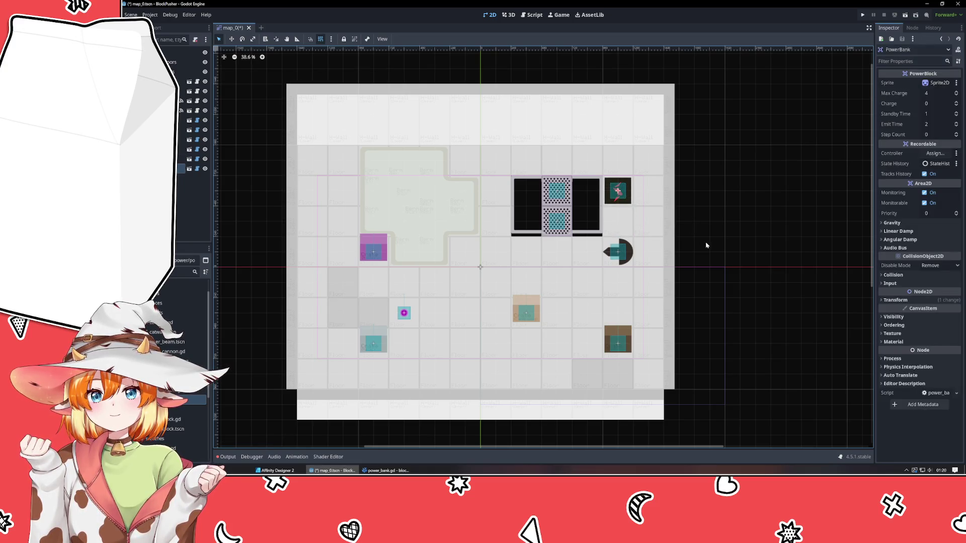
# Step: Undo an accidental door and place springboard.tscn on the lower-right floor
pyautogui.scroll(2, 612, 259)
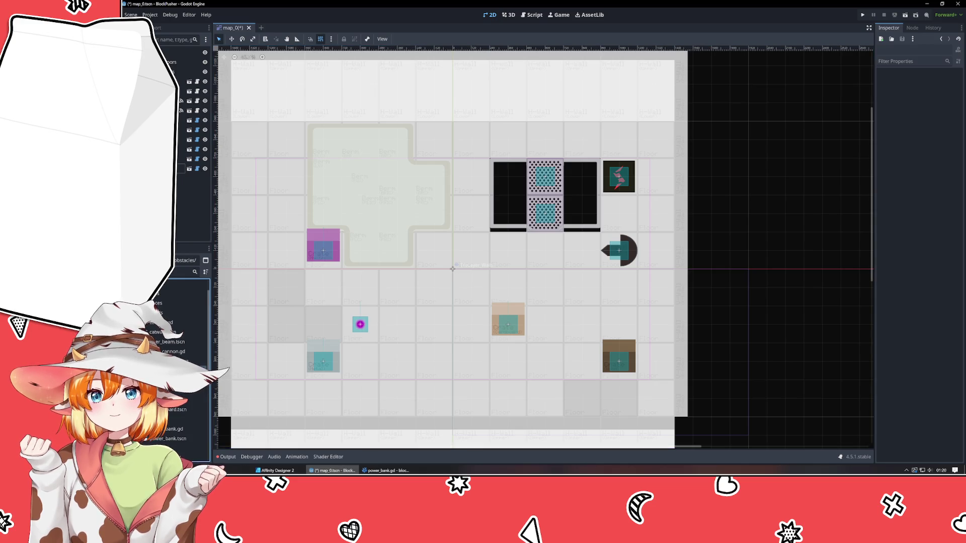
pyautogui.moveTo(186, 391)
pyautogui.mouseDown()
pyautogui.moveTo(410, 294)
pyautogui.moveTo(397, 302)
pyautogui.mouseUp()
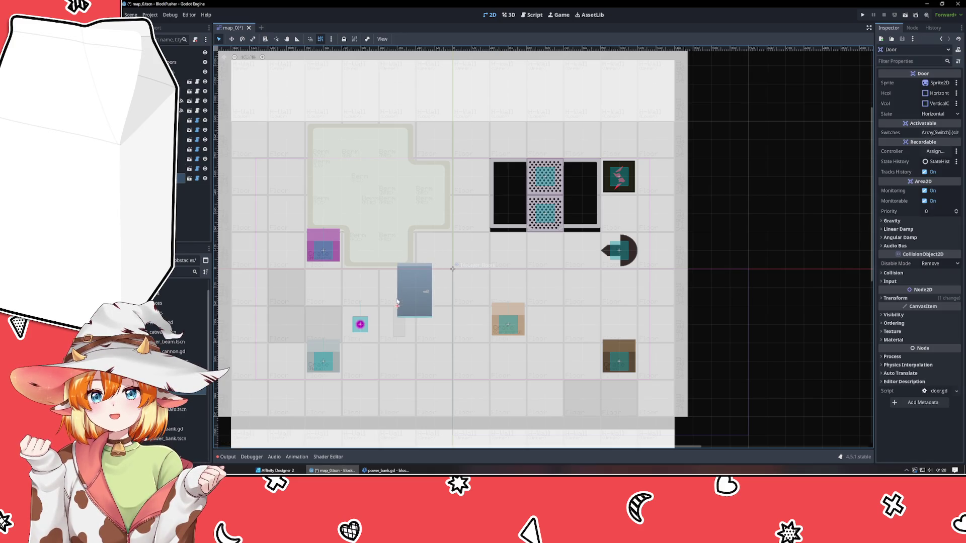
pyautogui.hotkey('ctrl', 'z')
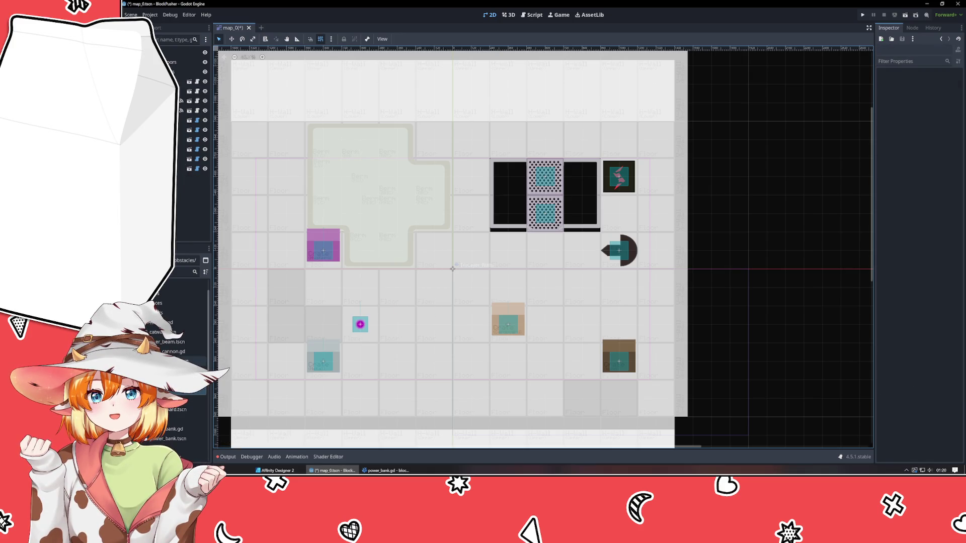
pyautogui.click(186, 410)
pyautogui.moveTo(179, 413)
pyautogui.mouseDown()
pyautogui.moveTo(397, 367)
pyautogui.moveTo(450, 365)
pyautogui.moveTo(448, 373)
pyautogui.moveTo(463, 360)
pyautogui.moveTo(430, 333)
pyautogui.moveTo(435, 327)
pyautogui.moveTo(622, 362)
pyautogui.moveTo(535, 350)
pyautogui.moveTo(613, 359)
pyautogui.moveTo(595, 321)
pyautogui.moveTo(576, 360)
pyautogui.mouseUp()
pyautogui.click(171, 178)
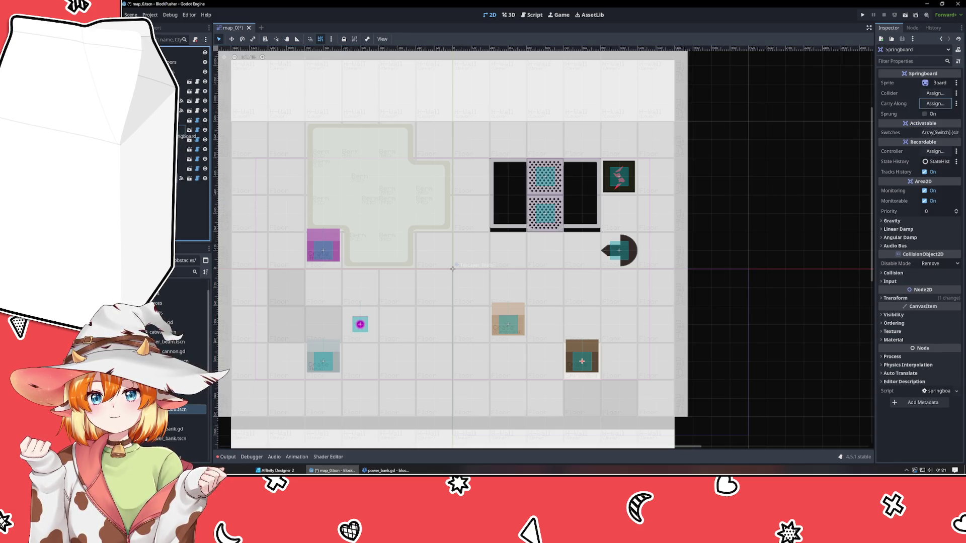
pyautogui.click(186, 130)
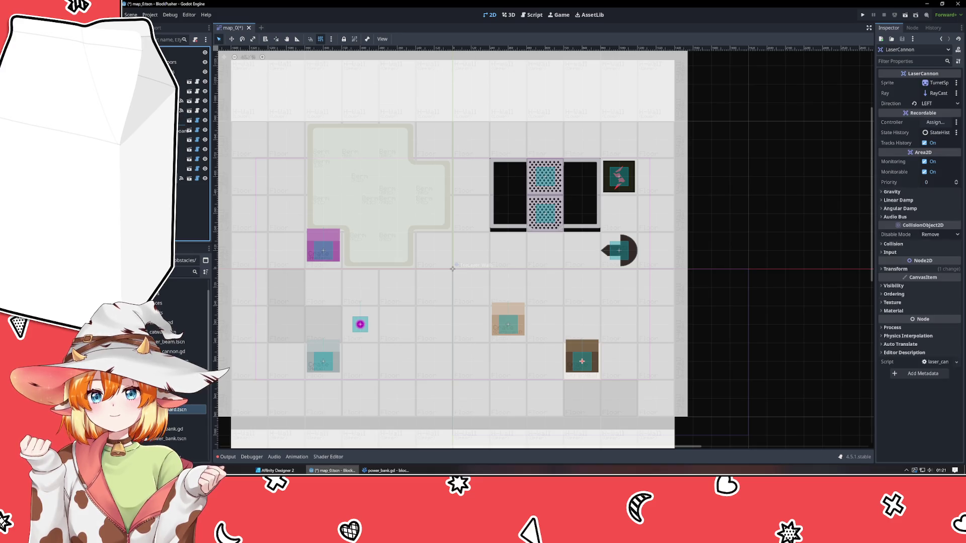
pyautogui.click(431, 243)
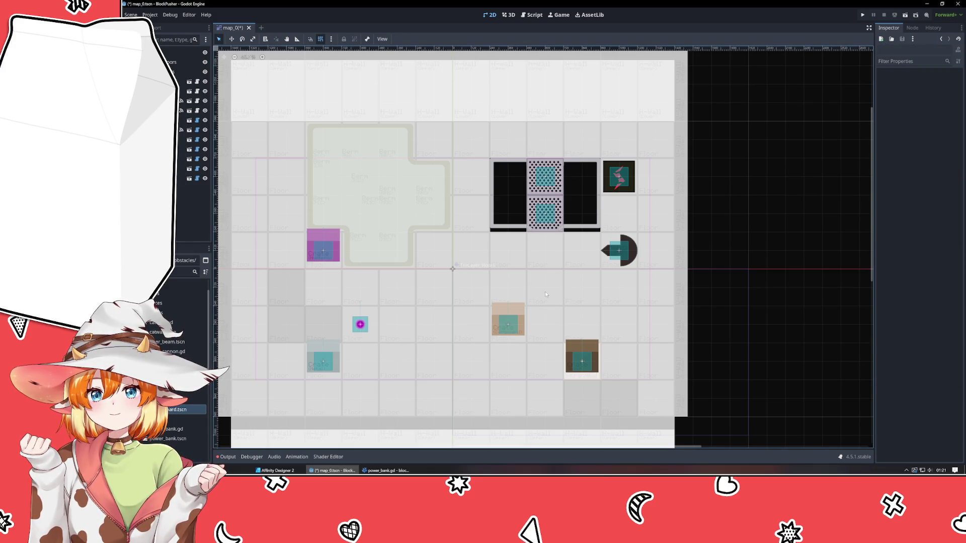
# Step: Place a pressure pad from the switches folder on the left-side floor, one cell lower
pyautogui.moveTo(421, 337)
pyautogui.mouseDown()
pyautogui.moveTo(469, 304)
pyautogui.moveTo(442, 322)
pyautogui.moveTo(450, 320)
pyautogui.mouseUp()
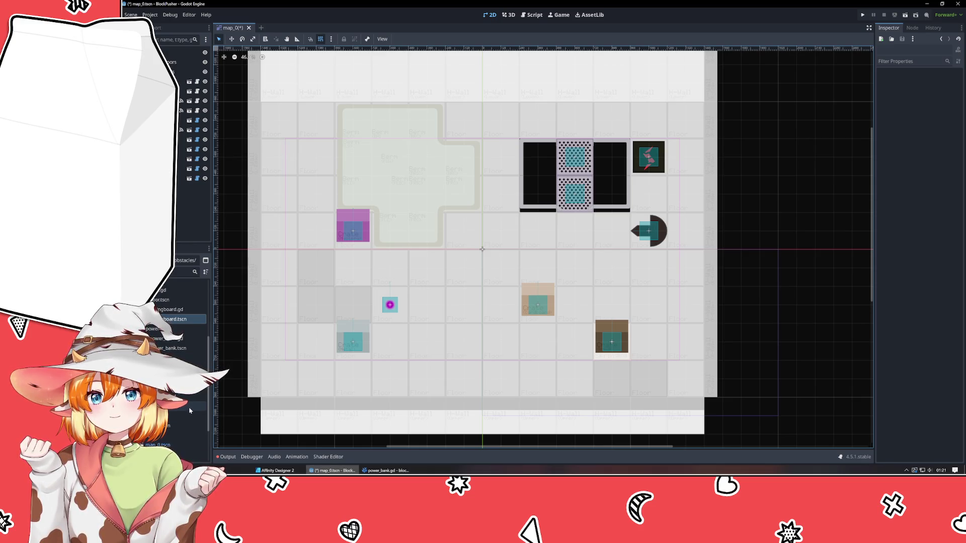
pyautogui.scroll(-5, 187, 352)
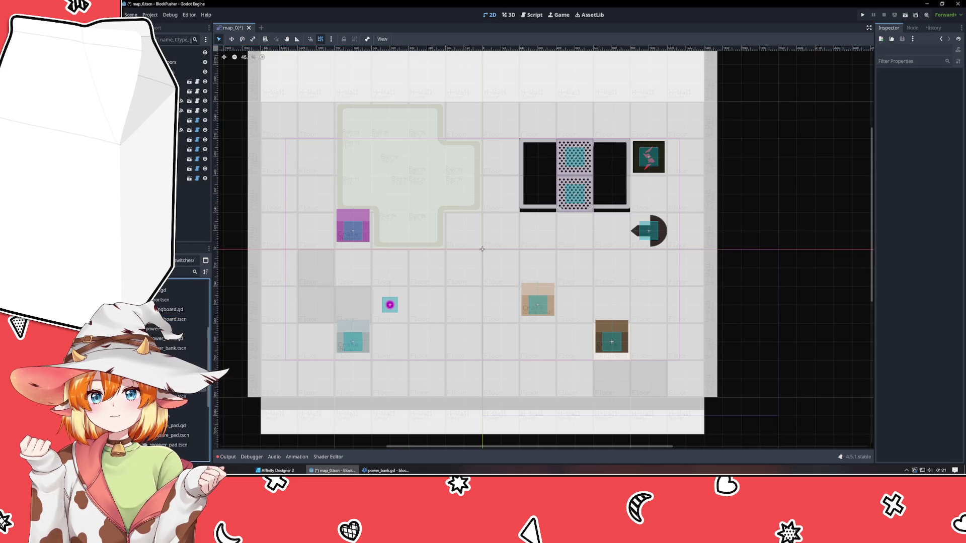
pyautogui.click(181, 319)
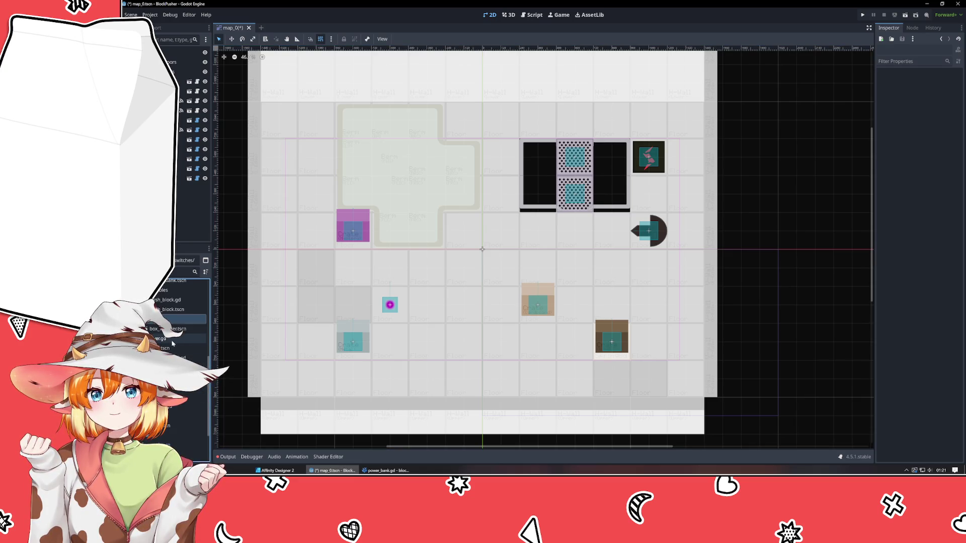
pyautogui.moveTo(181, 319)
pyautogui.mouseDown()
pyautogui.moveTo(477, 359)
pyautogui.moveTo(459, 342)
pyautogui.moveTo(322, 301)
pyautogui.moveTo(280, 195)
pyautogui.mouseUp()
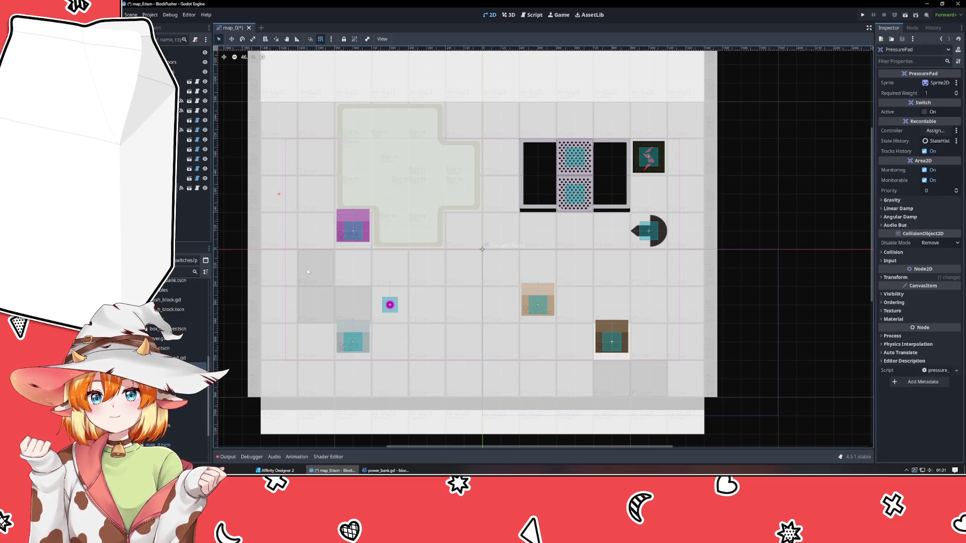
pyautogui.moveTo(282, 193)
pyautogui.mouseDown()
pyautogui.moveTo(301, 321)
pyautogui.moveTo(280, 227)
pyautogui.moveTo(317, 123)
pyautogui.moveTo(313, 268)
pyautogui.moveTo(333, 360)
pyautogui.moveTo(315, 378)
pyautogui.moveTo(308, 242)
pyautogui.mouseUp()
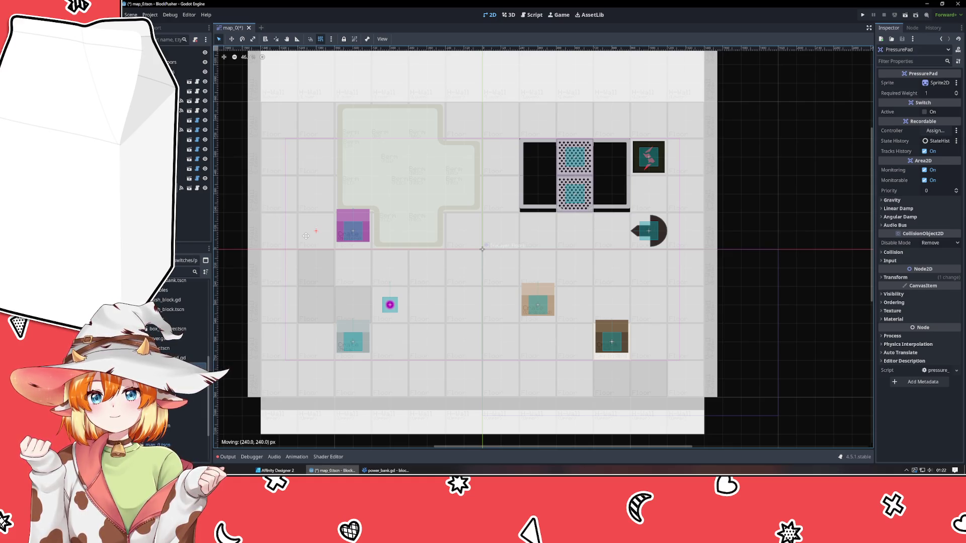
pyautogui.moveTo(306, 240); pyautogui.dragTo(316, 268)
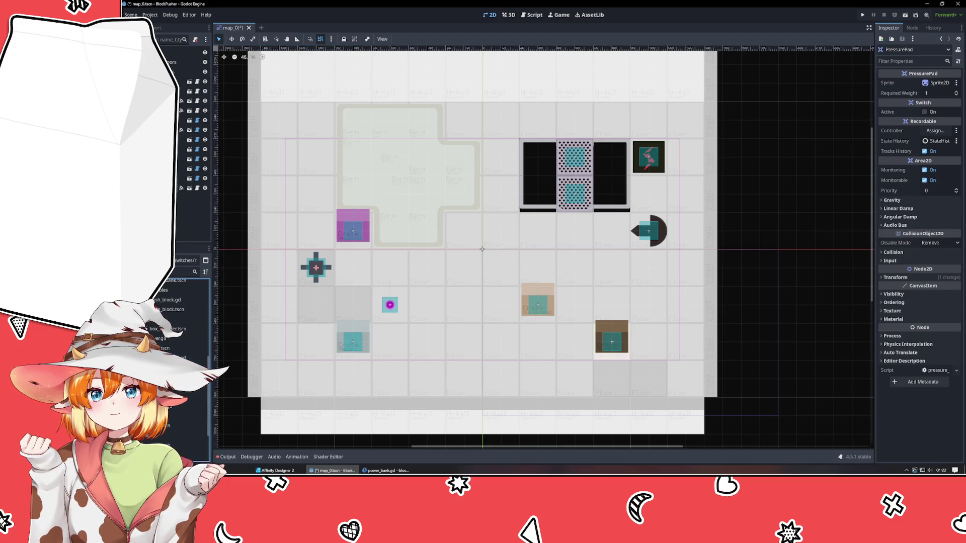
# Step: Add a second pressure pad, then delete PressurePad2
pyautogui.moveTo(166, 290)
pyautogui.mouseDown()
pyautogui.moveTo(399, 285)
pyautogui.moveTo(429, 270)
pyautogui.mouseUp()
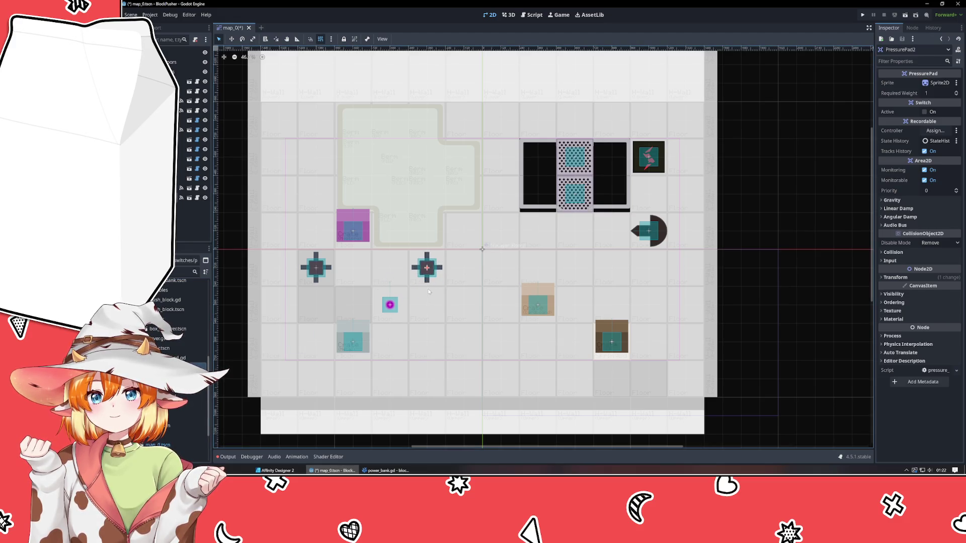
pyautogui.press('Delete')
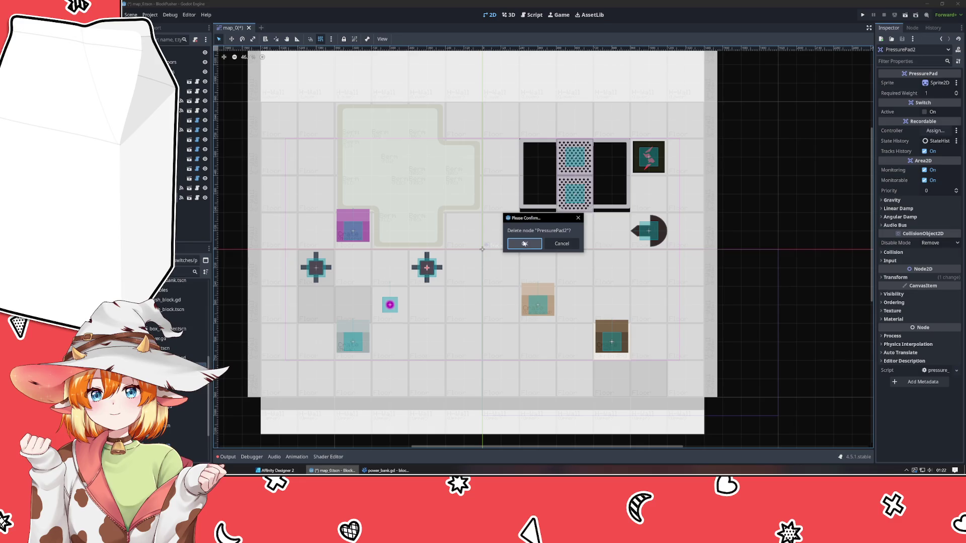
pyautogui.click(524, 245)
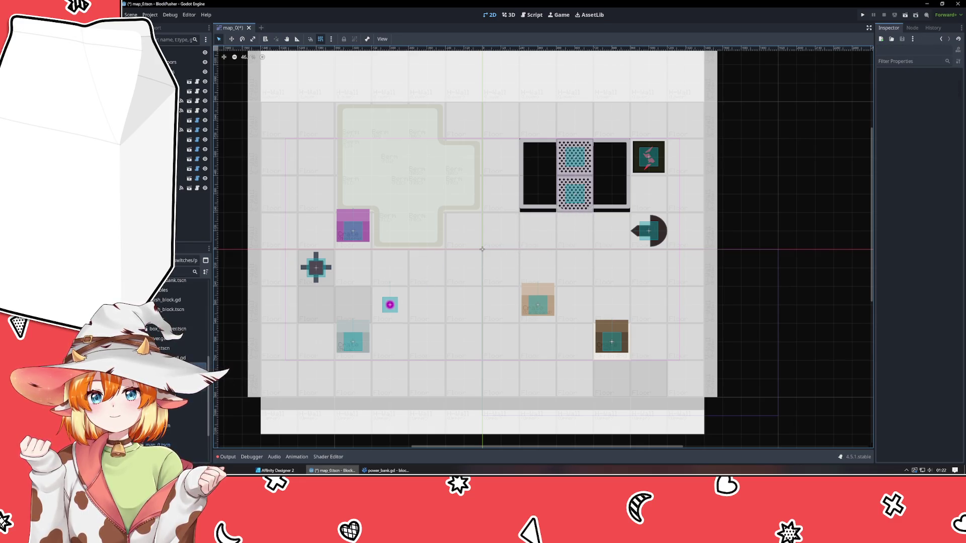
# Step: Drop a second pad instance onto the level map
pyautogui.moveTo(181, 367); pyautogui.dragTo(425, 312)
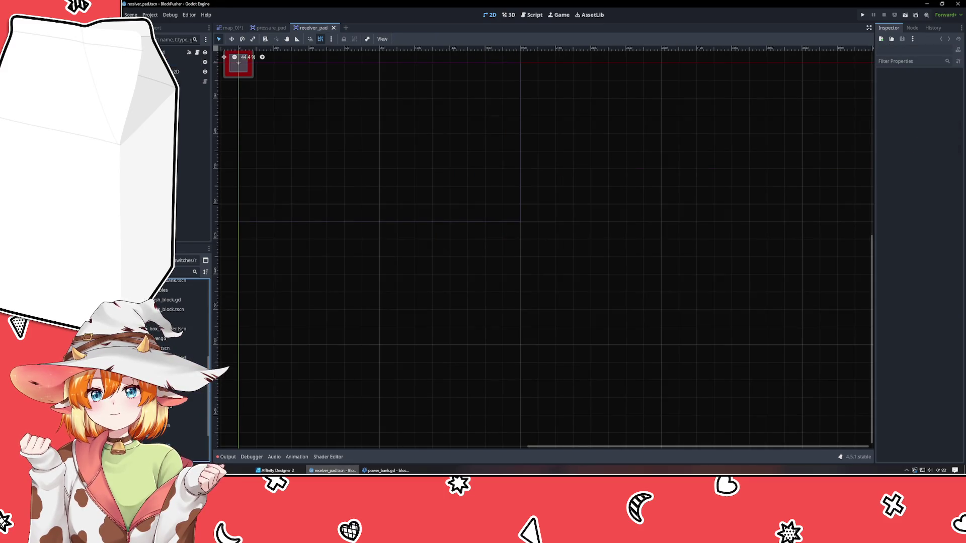
pyautogui.moveTo(313, 233)
pyautogui.mouseDown()
pyautogui.moveTo(539, 351)
pyautogui.moveTo(541, 403)
pyautogui.mouseUp()
pyautogui.scroll(1, 414, 217)
pyautogui.scroll(3, 415, 218)
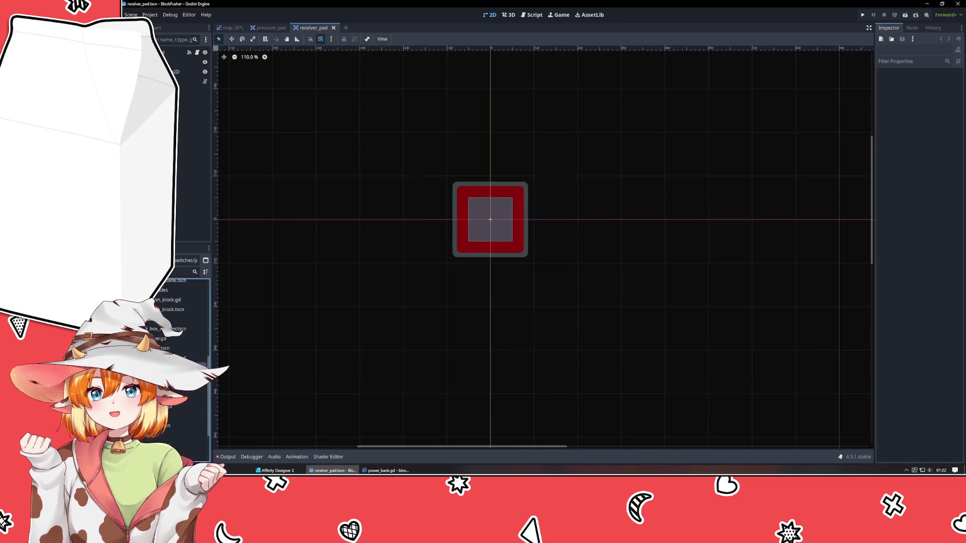
# Step: Give the pressure_pad sprite the red square PushButton texture through Quick Load
pyautogui.doubleClick(171, 319)
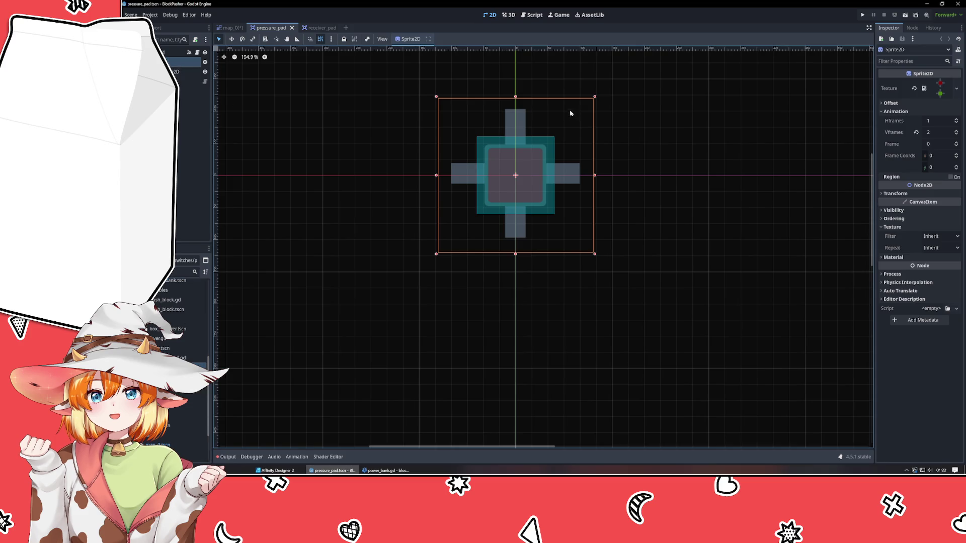
pyautogui.click(956, 89)
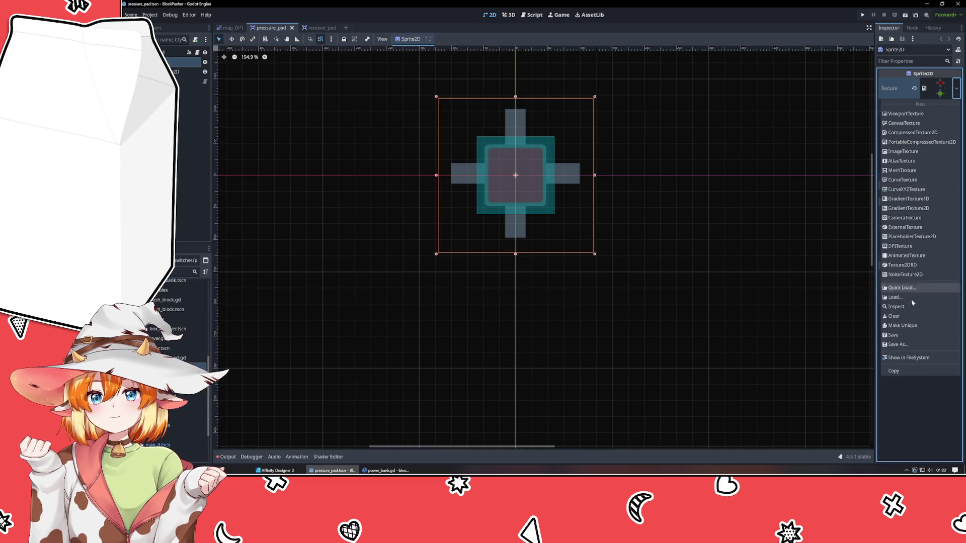
pyautogui.click(901, 288)
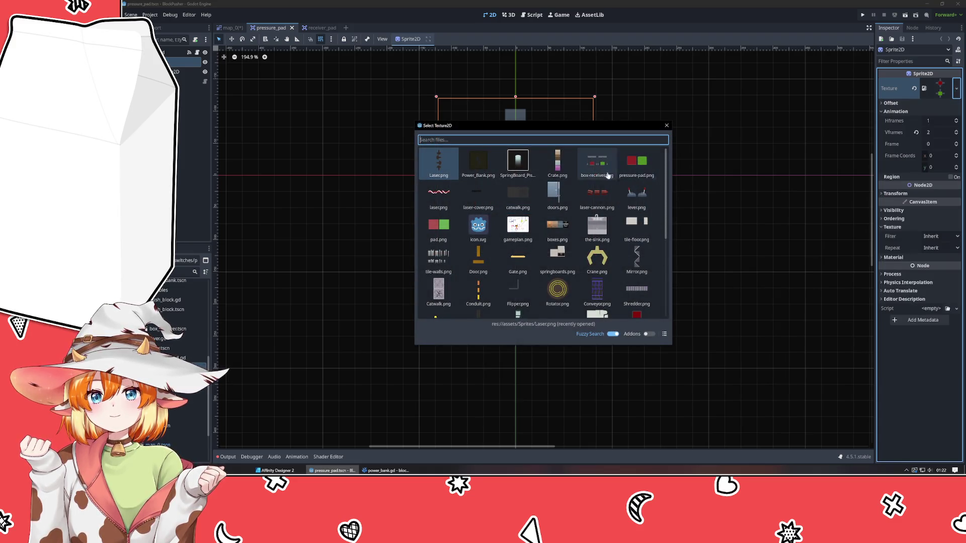
pyautogui.scroll(-2, 521, 228)
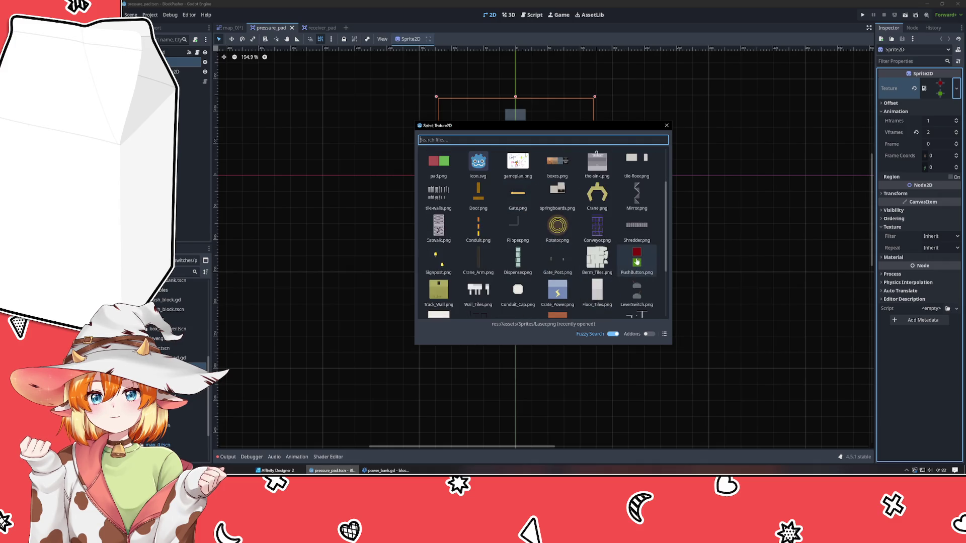
pyautogui.doubleClick(637, 259)
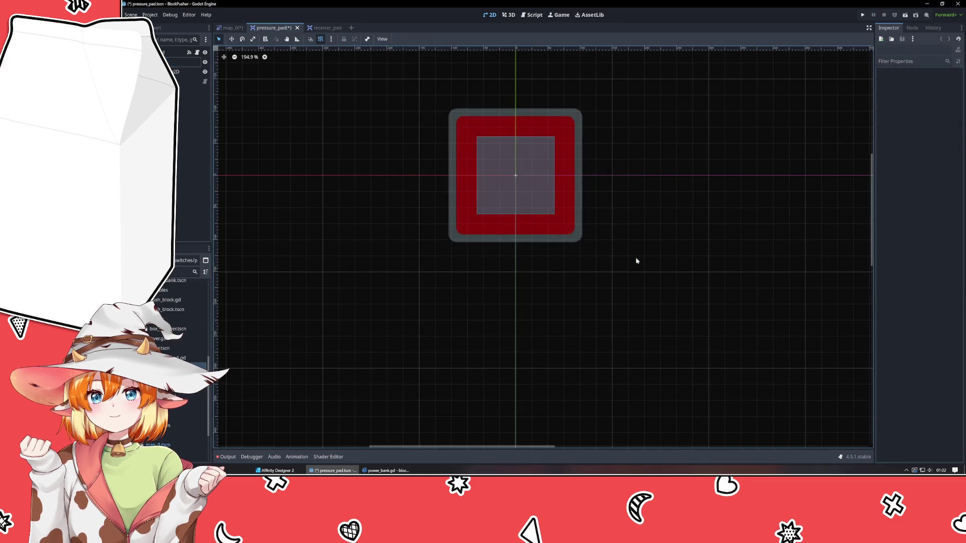
# Step: Give the receiver_pad sprite the cross-shaped texture and save the scene
pyautogui.click(325, 28)
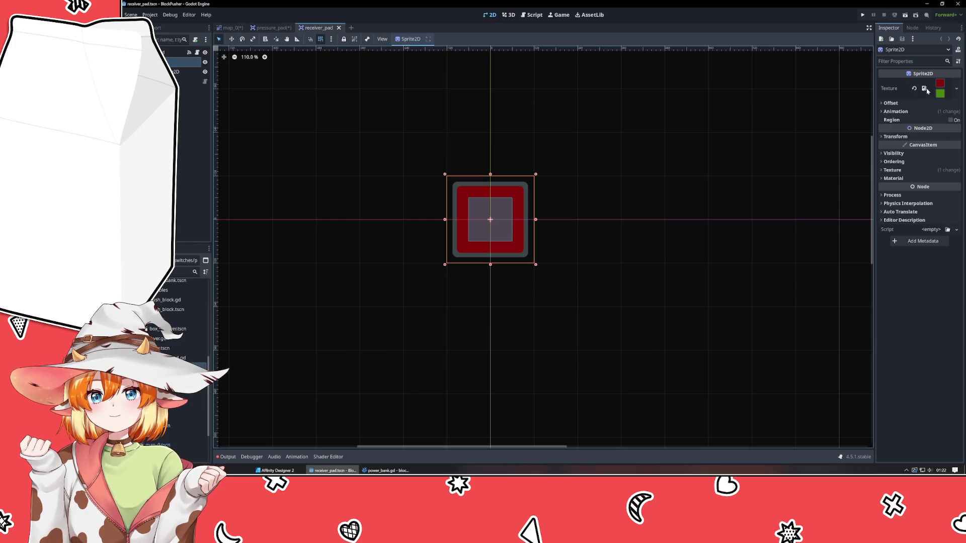
pyautogui.click(927, 91)
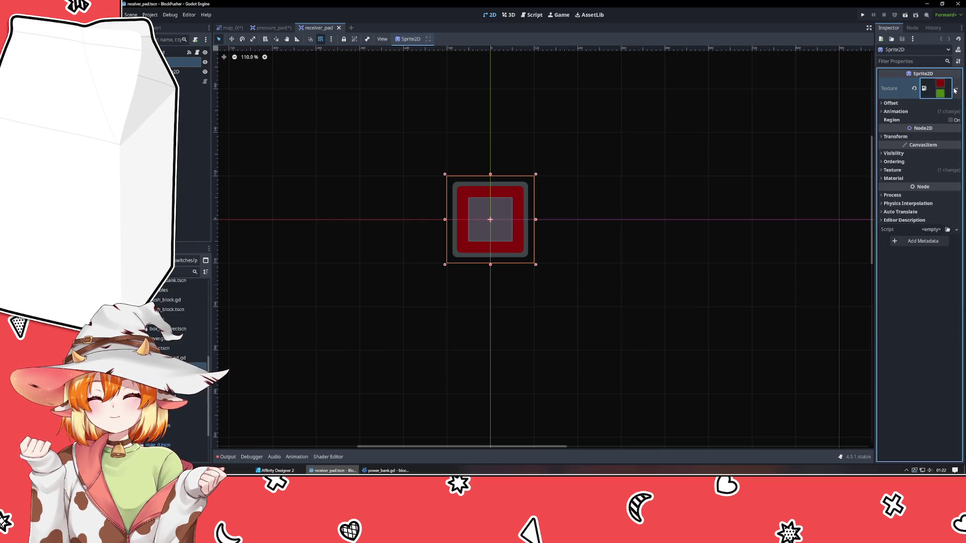
pyautogui.click(954, 90)
pyautogui.click(902, 293)
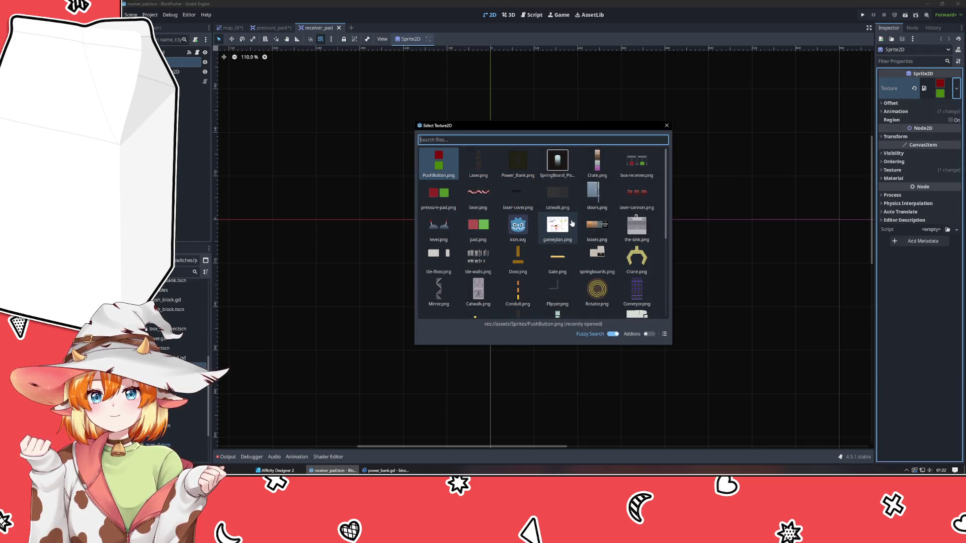
pyautogui.scroll(-5, 572, 223)
pyautogui.doubleClick(644, 272)
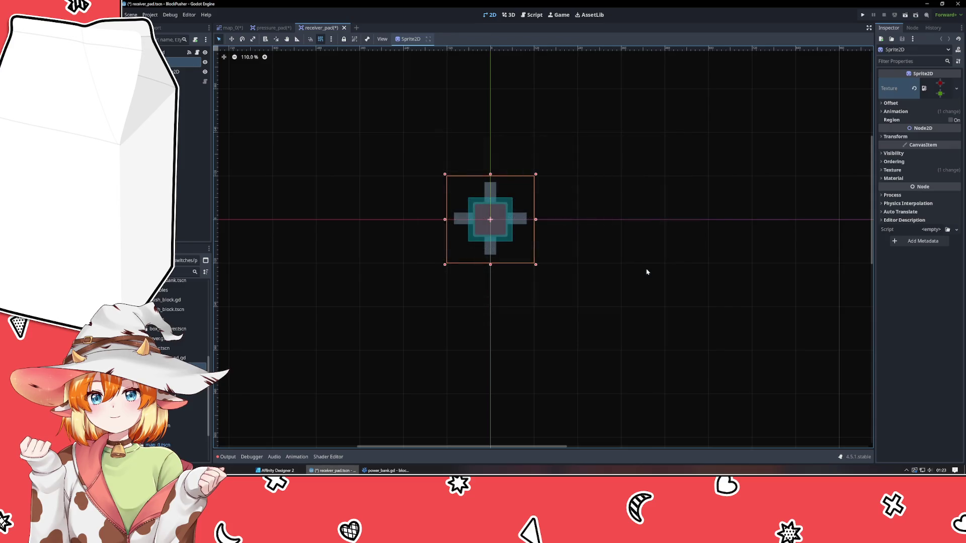
pyautogui.click(620, 288)
pyautogui.moveTo(277, 26)
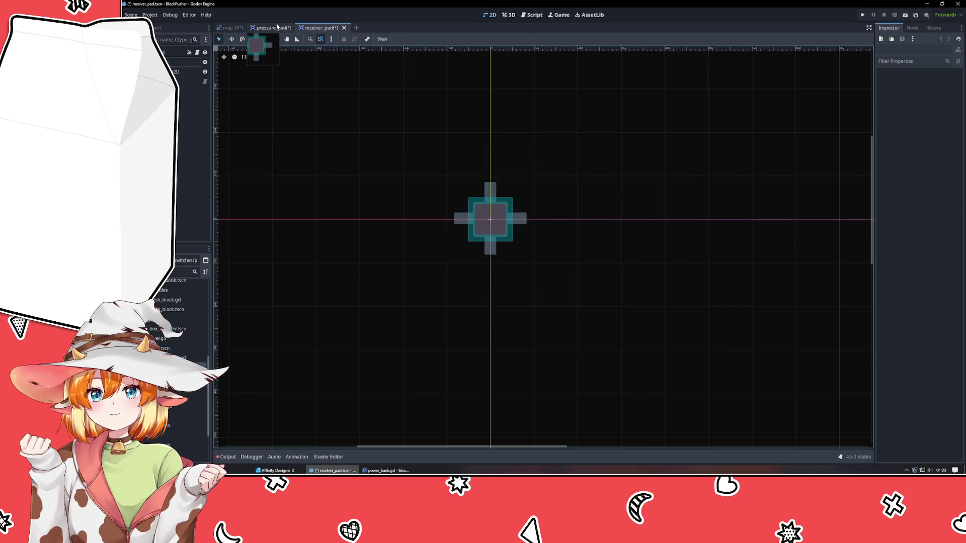
pyautogui.hotkey('ctrl', 's')
# Step: Tidy the pressure_pad sprite's Inspector sections, then return to map_0 and select its root node
pyautogui.click(277, 27)
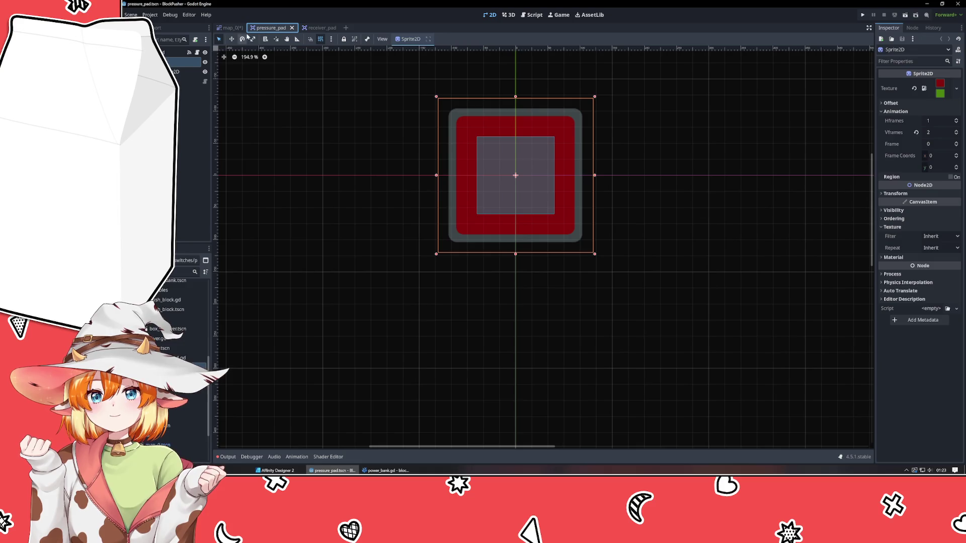
pyautogui.moveTo(234, 30)
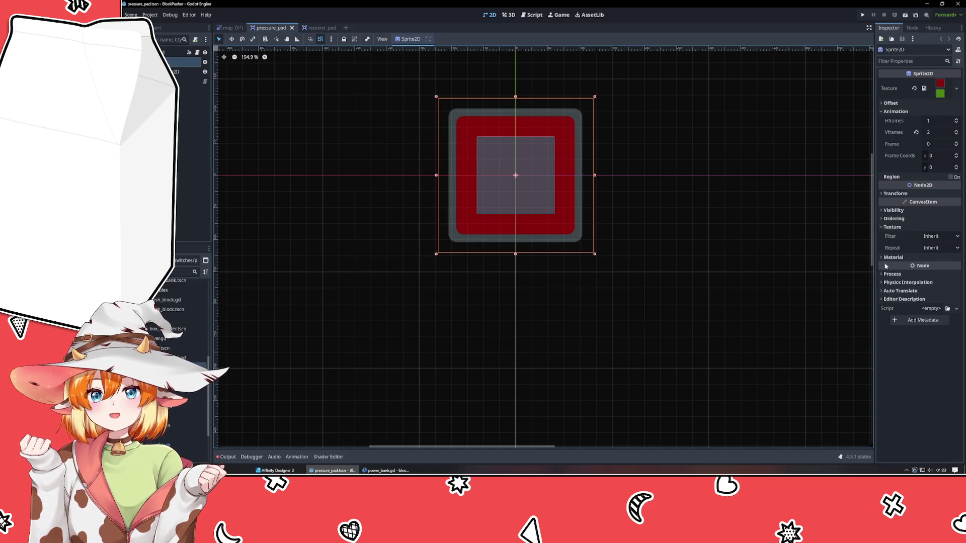
pyautogui.click(894, 227)
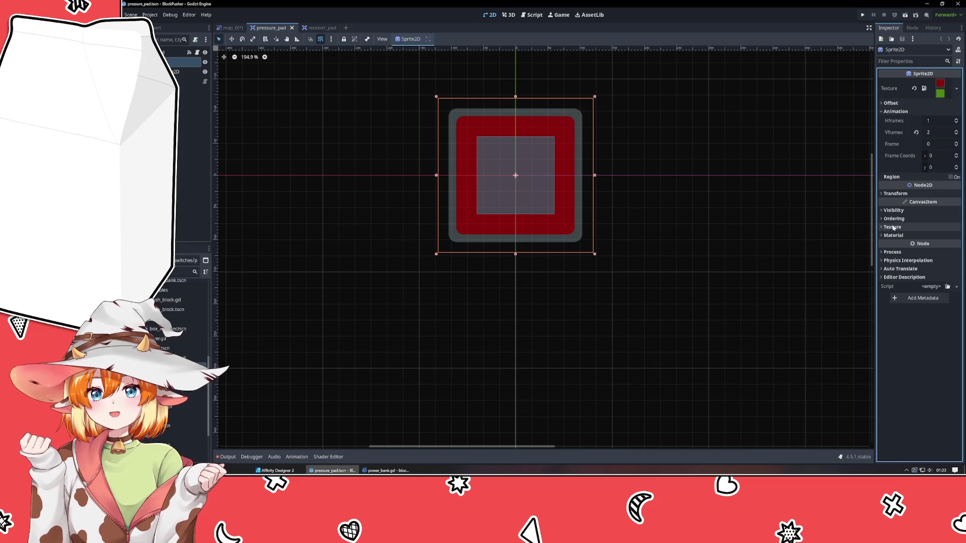
pyautogui.click(895, 210)
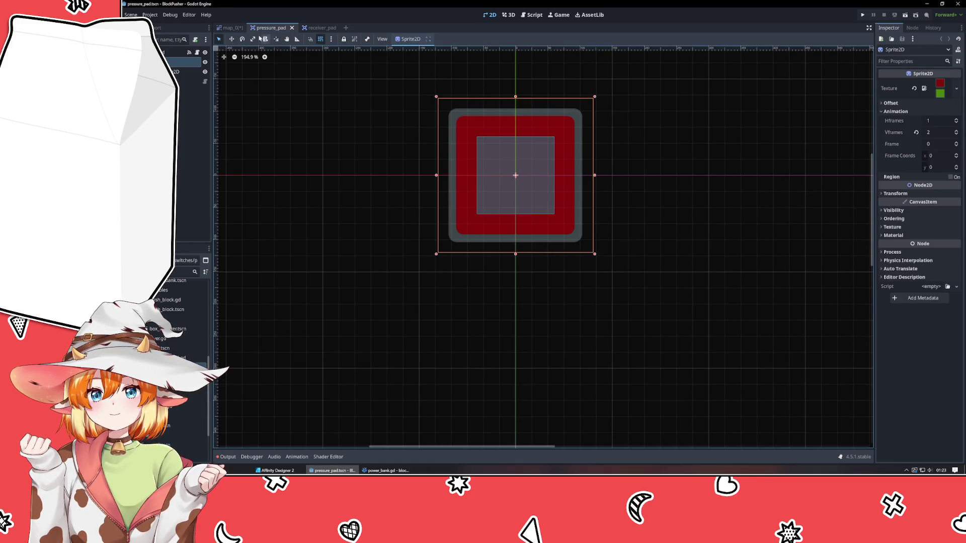
pyautogui.click(230, 27)
pyautogui.click(192, 52)
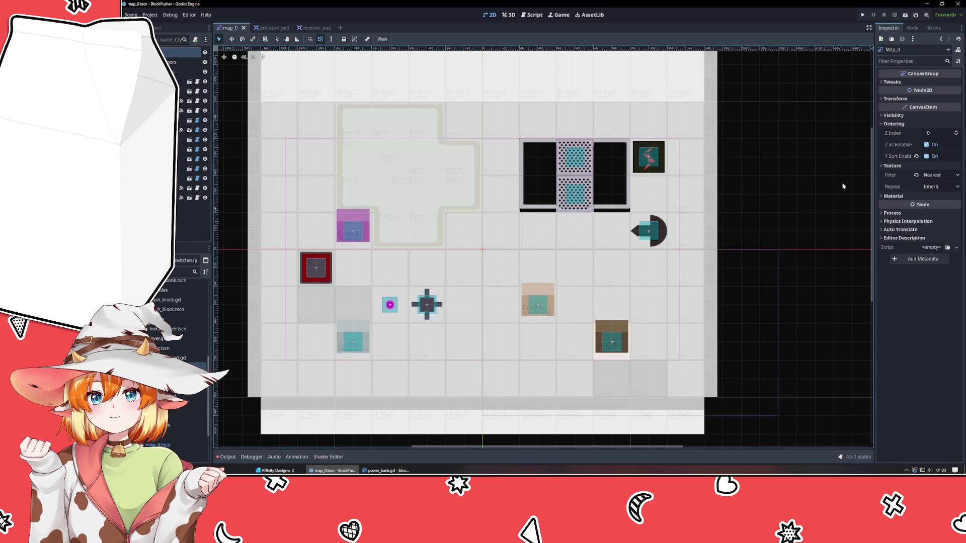
# Step: Select PressurePad2, shift it on the map and reset its Z ordering to draw above the floor
pyautogui.click(191, 140)
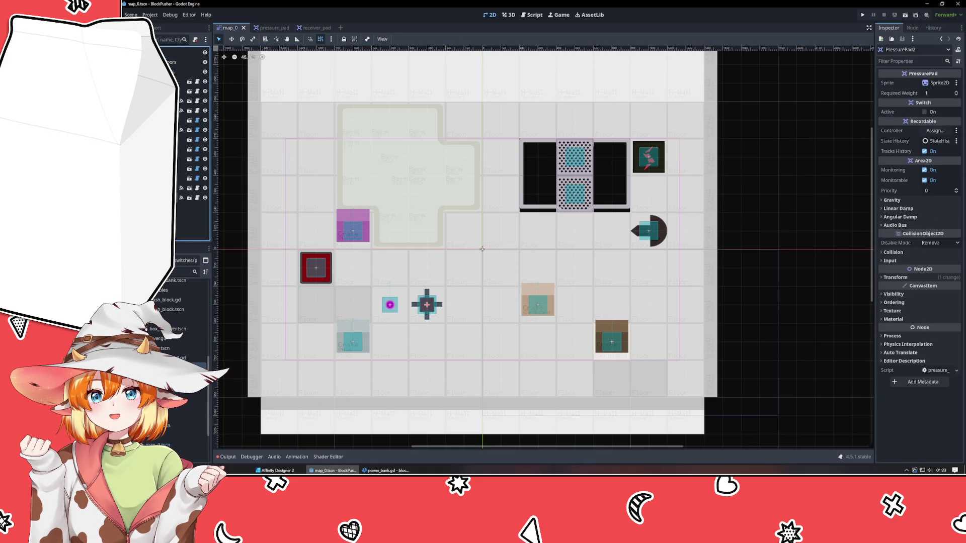
pyautogui.moveTo(316, 267)
pyautogui.mouseDown()
pyautogui.moveTo(316, 171)
pyautogui.moveTo(300, 99)
pyautogui.moveTo(316, 191)
pyautogui.moveTo(301, 236)
pyautogui.moveTo(319, 227)
pyautogui.moveTo(501, 230)
pyautogui.mouseUp()
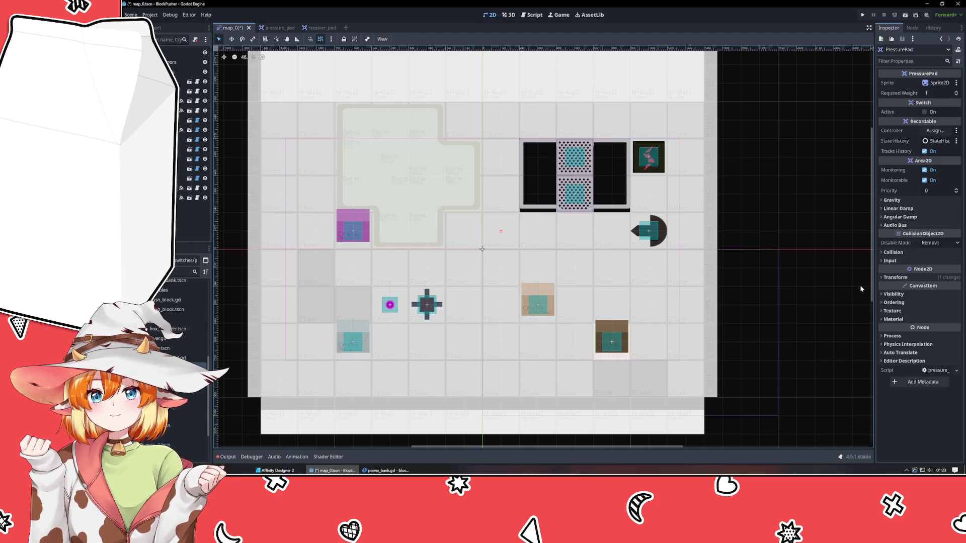
pyautogui.click(911, 278)
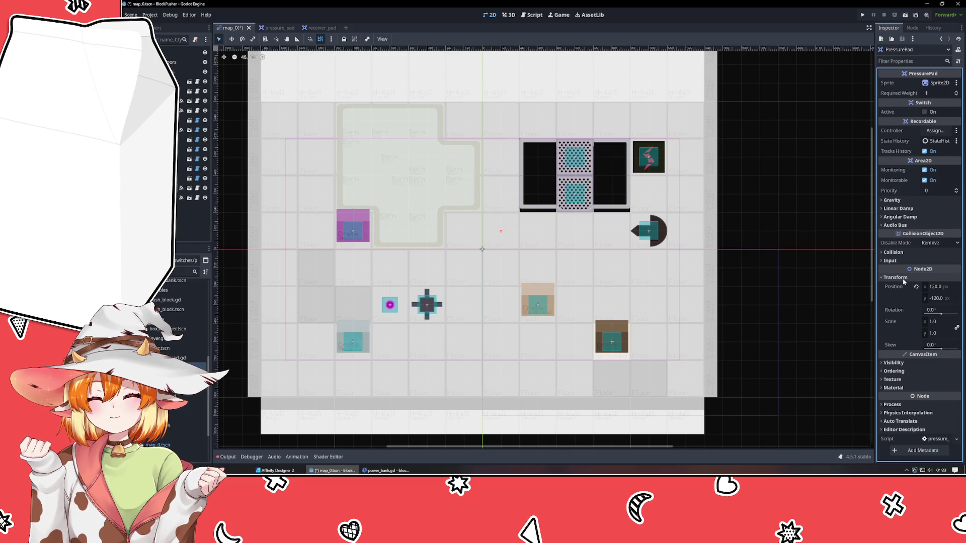
pyautogui.click(903, 279)
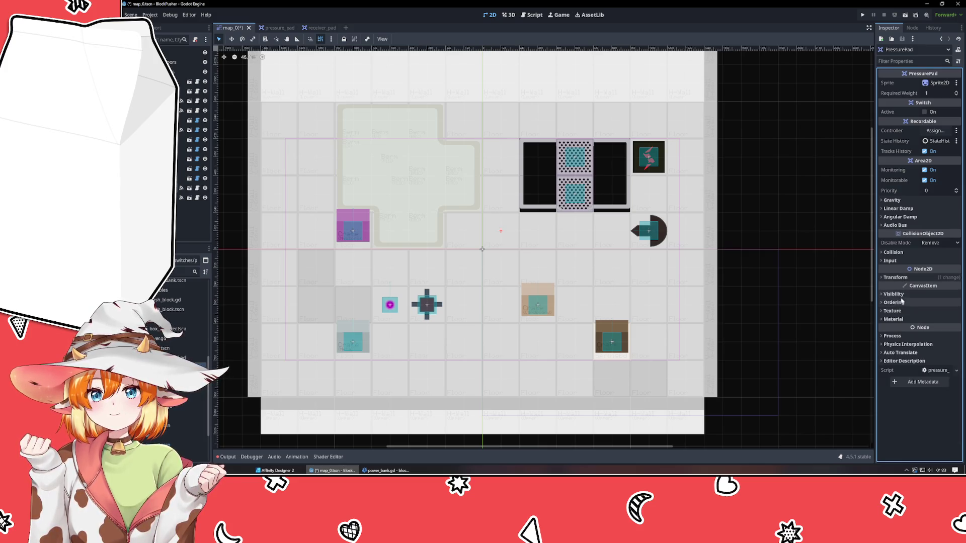
pyautogui.click(901, 302)
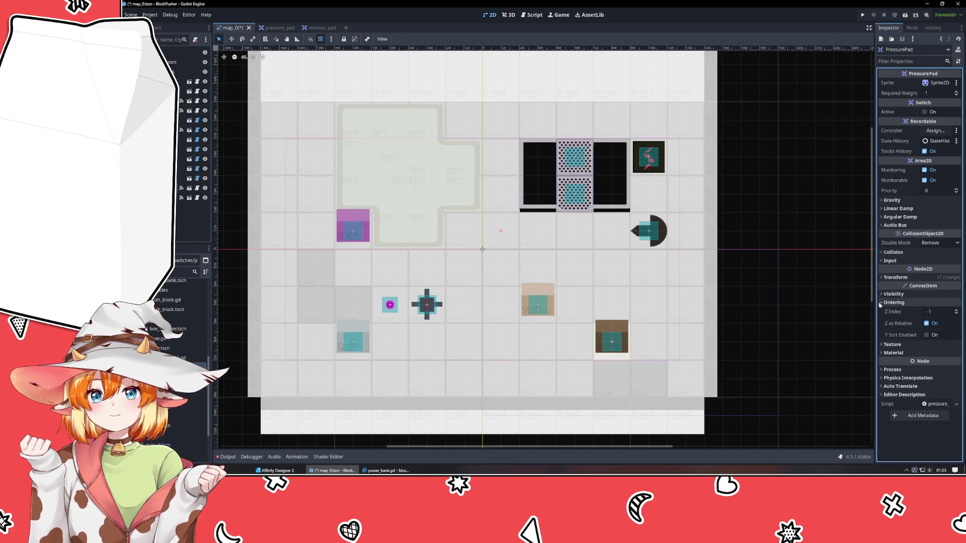
pyautogui.moveTo(500, 230)
pyautogui.mouseDown()
pyautogui.moveTo(496, 267)
pyautogui.moveTo(493, 174)
pyautogui.mouseUp()
pyautogui.click(927, 324)
pyautogui.click(916, 324)
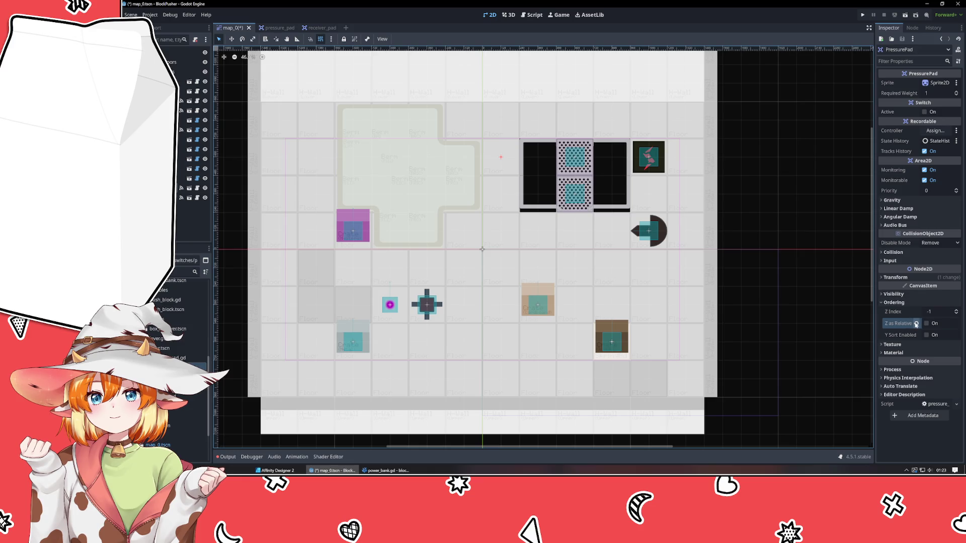
pyautogui.click(956, 310)
# Step: Settle the red pressure pad on an open floor tile near the map centre
pyautogui.moveTo(505, 164)
pyautogui.mouseDown()
pyautogui.moveTo(505, 272)
pyautogui.moveTo(468, 274)
pyautogui.moveTo(536, 282)
pyautogui.moveTo(539, 314)
pyautogui.moveTo(529, 316)
pyautogui.moveTo(541, 313)
pyautogui.moveTo(521, 309)
pyautogui.moveTo(540, 308)
pyautogui.mouseUp()
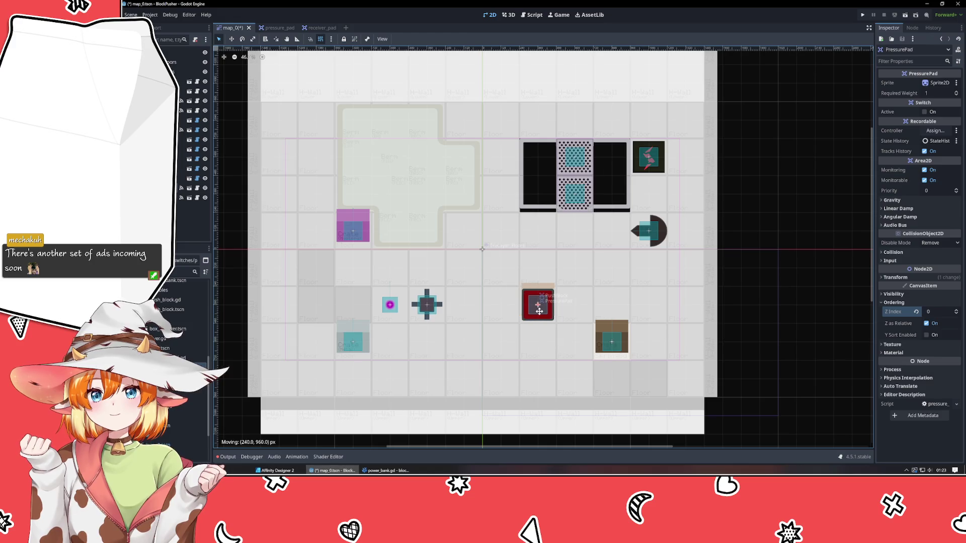
pyautogui.click(957, 315)
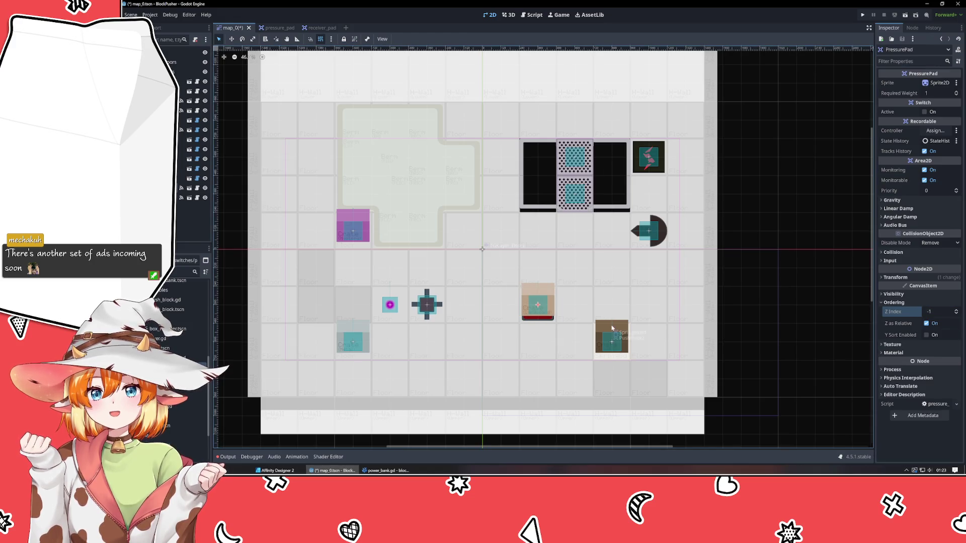
pyautogui.moveTo(543, 318)
pyautogui.mouseDown()
pyautogui.moveTo(492, 317)
pyautogui.moveTo(495, 244)
pyautogui.mouseUp()
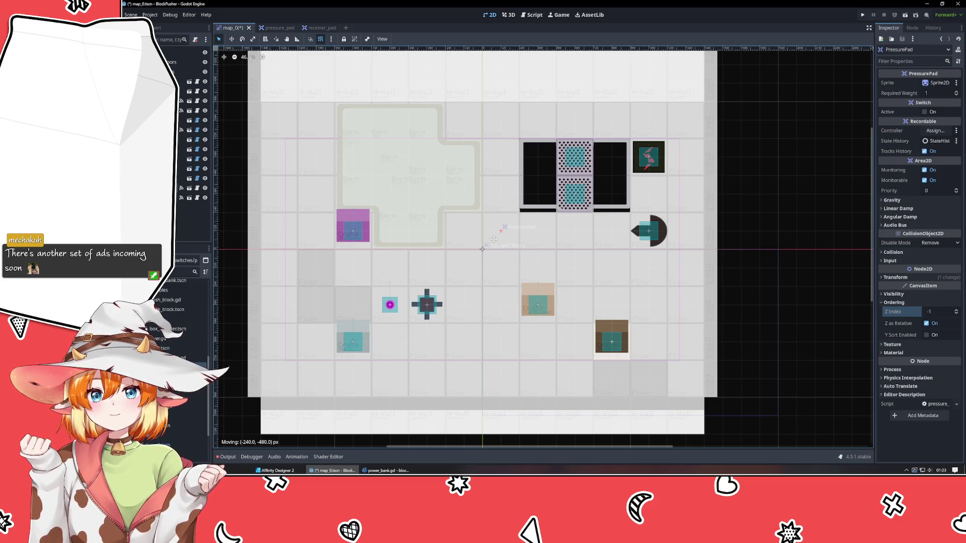
pyautogui.moveTo(494, 243); pyautogui.dragTo(494, 247)
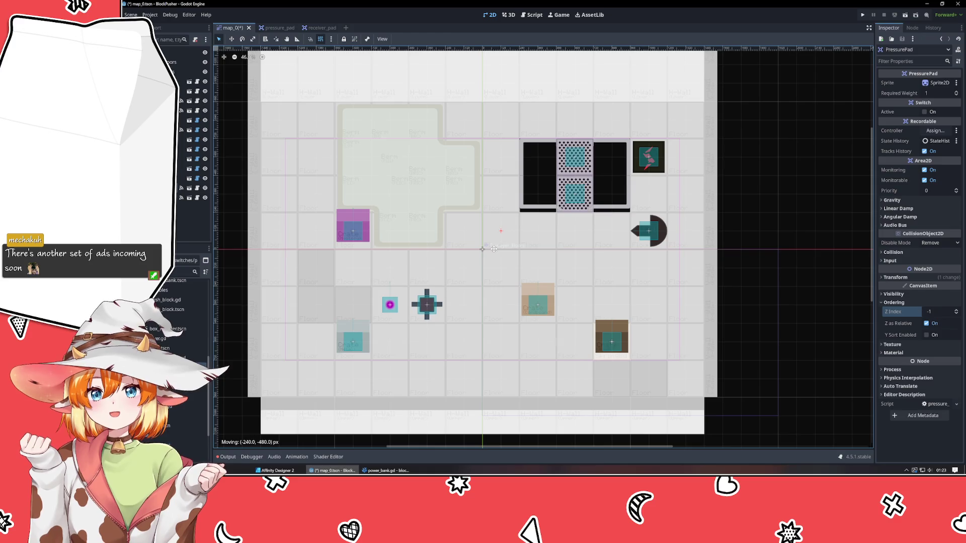
pyautogui.hscroll(-10, 347, 264)
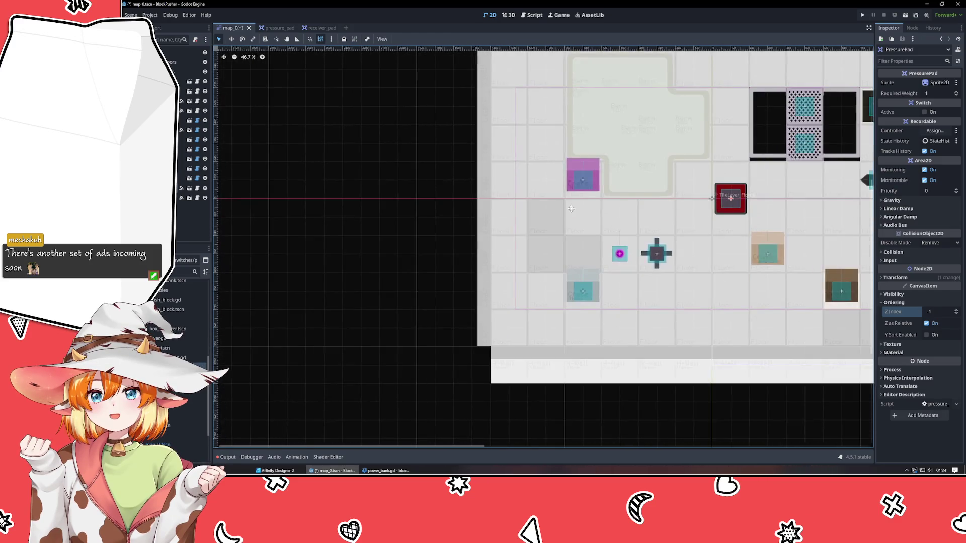
pyautogui.hscroll(10, 337, 254)
pyautogui.scroll(-2, 334, 251)
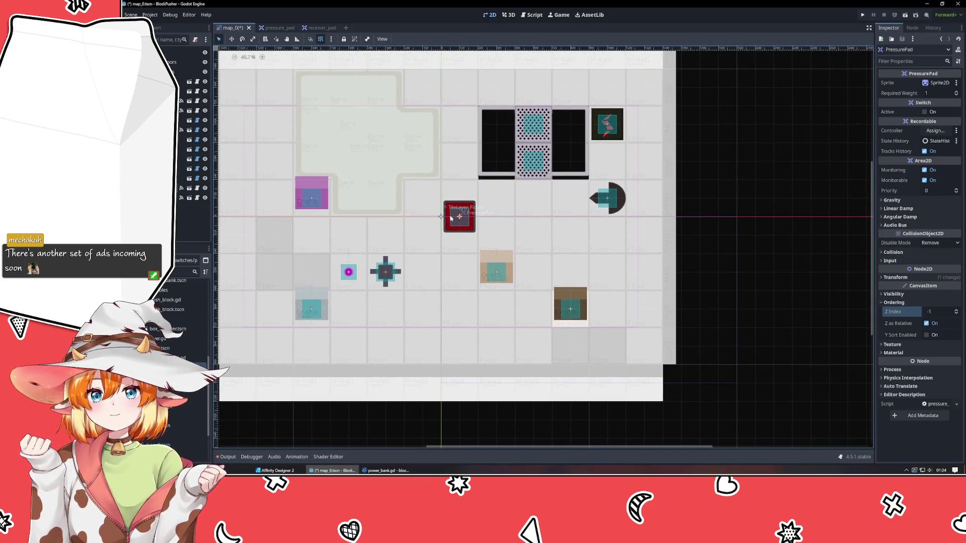
pyautogui.moveTo(454, 224)
pyautogui.mouseDown()
pyautogui.moveTo(484, 132)
pyautogui.moveTo(456, 236)
pyautogui.mouseUp()
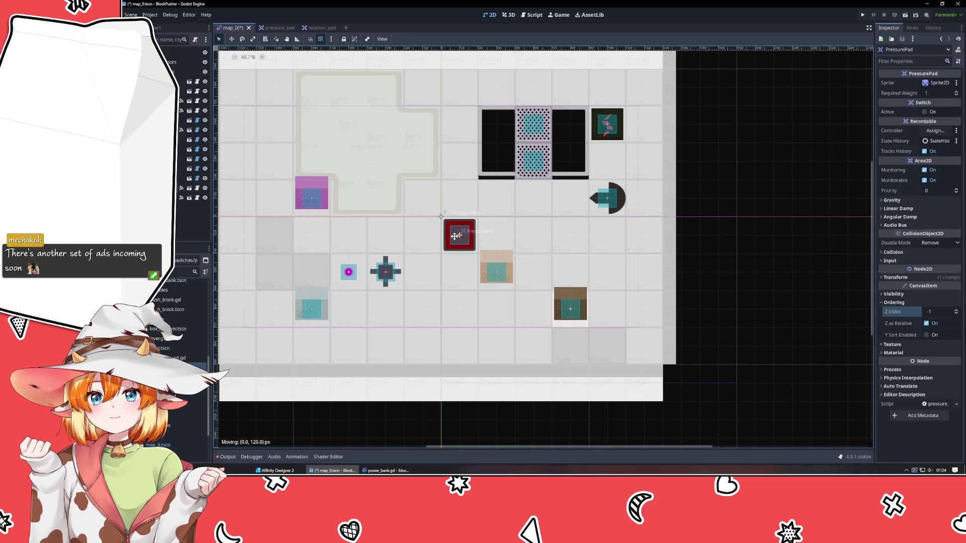
# Step: Reframe the level view and drag the cross-shaped receiver pad to the map's left edge
pyautogui.click(462, 202)
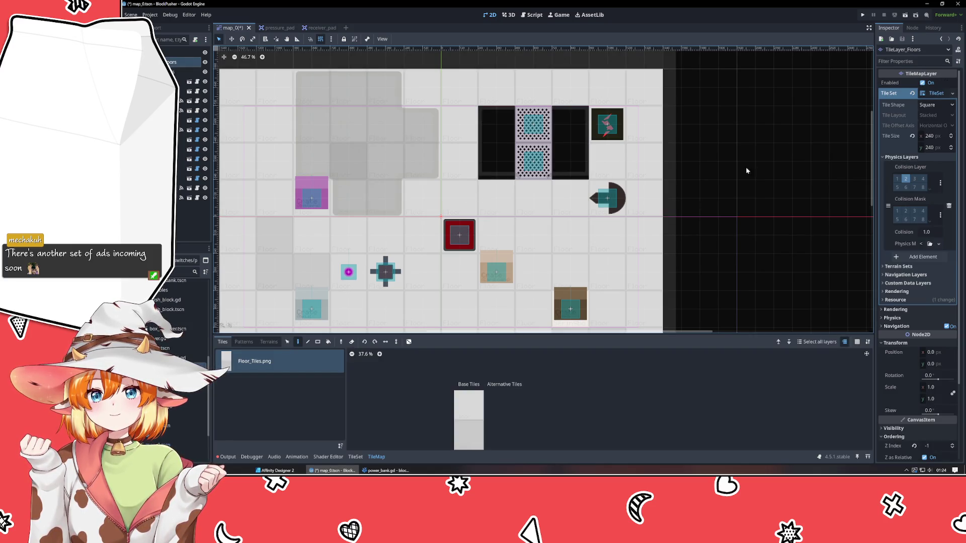
pyautogui.scroll(-8, 754, 182)
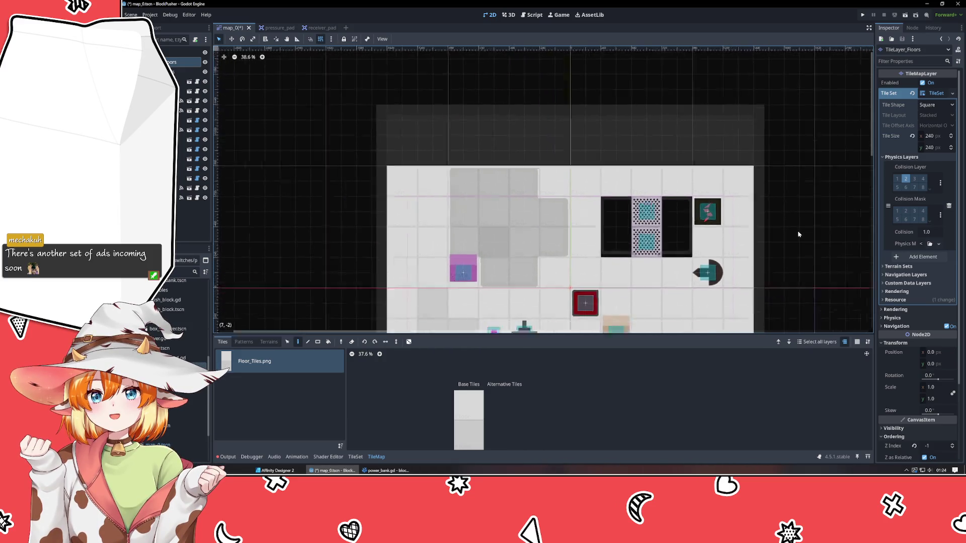
pyautogui.moveTo(797, 232); pyautogui.dragTo(761, 173)
pyautogui.scroll(4, 767, 132)
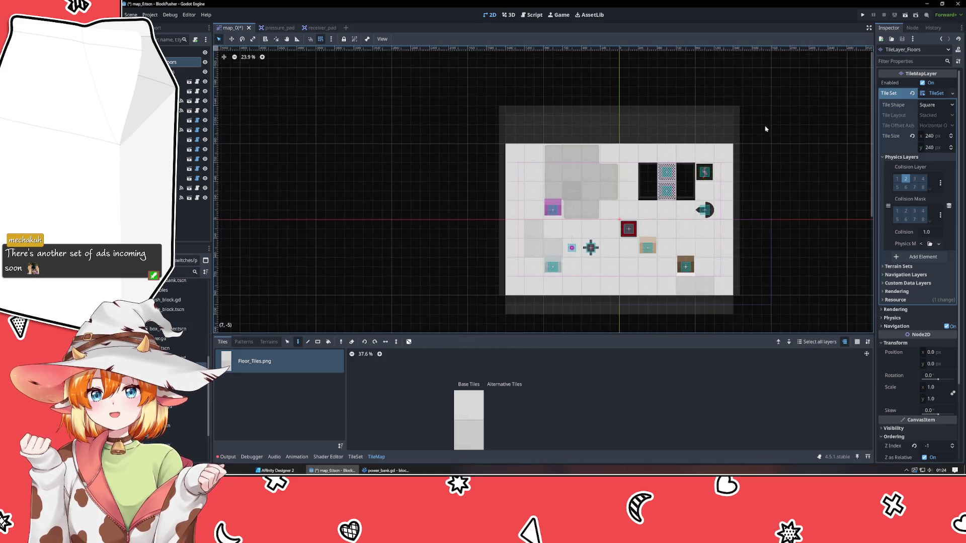
pyautogui.moveTo(753, 222); pyautogui.dragTo(733, 220)
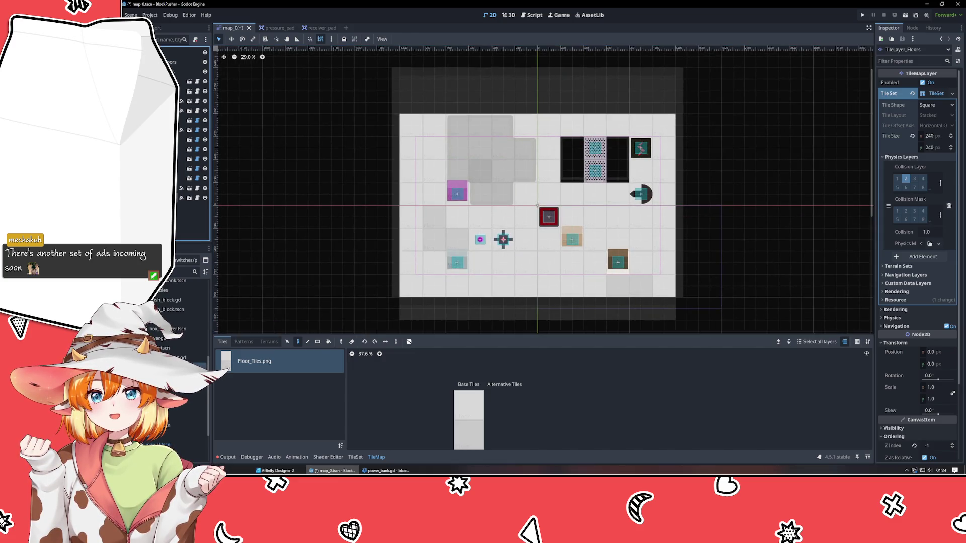
pyautogui.click(522, 205)
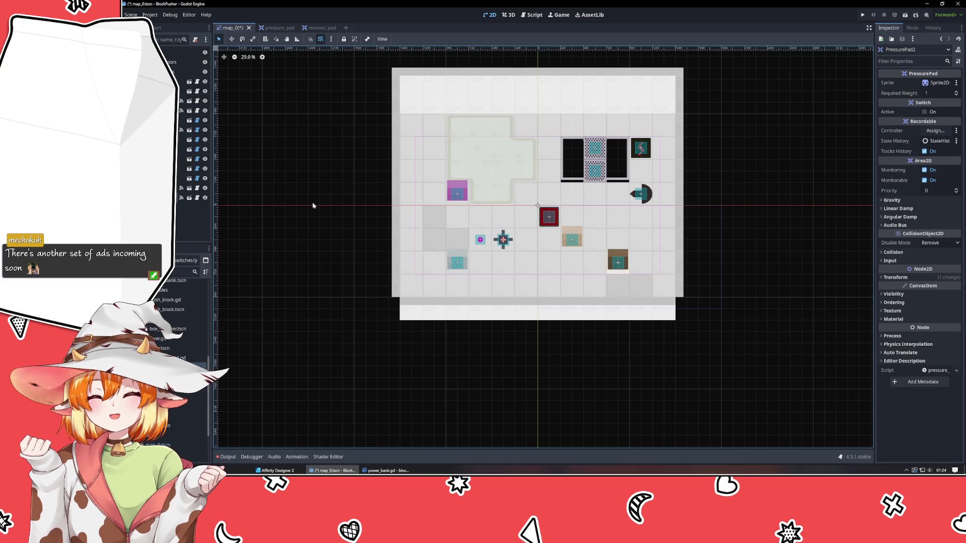
pyautogui.moveTo(503, 240); pyautogui.dragTo(411, 171)
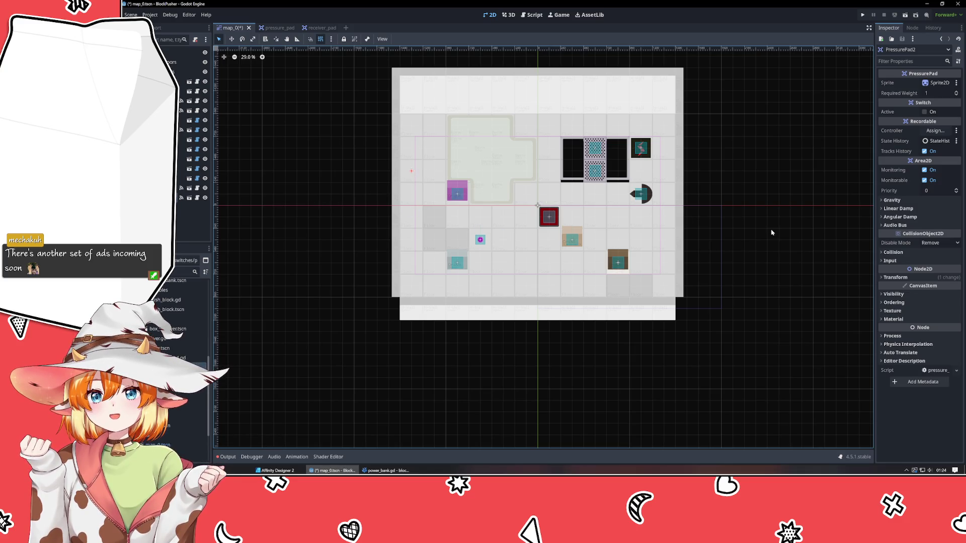
pyautogui.click(317, 28)
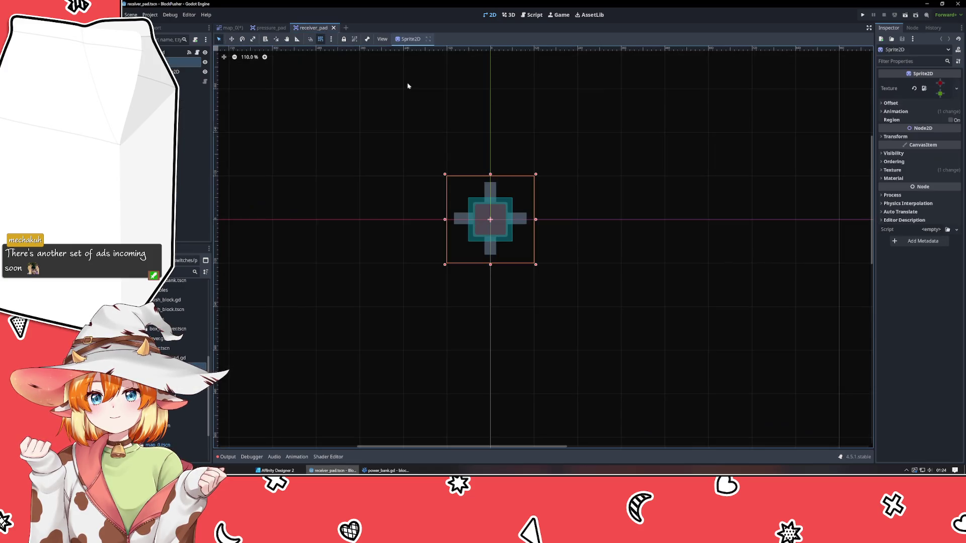
# Step: Inspect the receiver pad sprite's texture, visibility and ordering settings
pyautogui.click(896, 170)
pyautogui.click(936, 179)
pyautogui.click(926, 190)
pyautogui.click(893, 170)
pyautogui.click(895, 154)
pyautogui.click(897, 155)
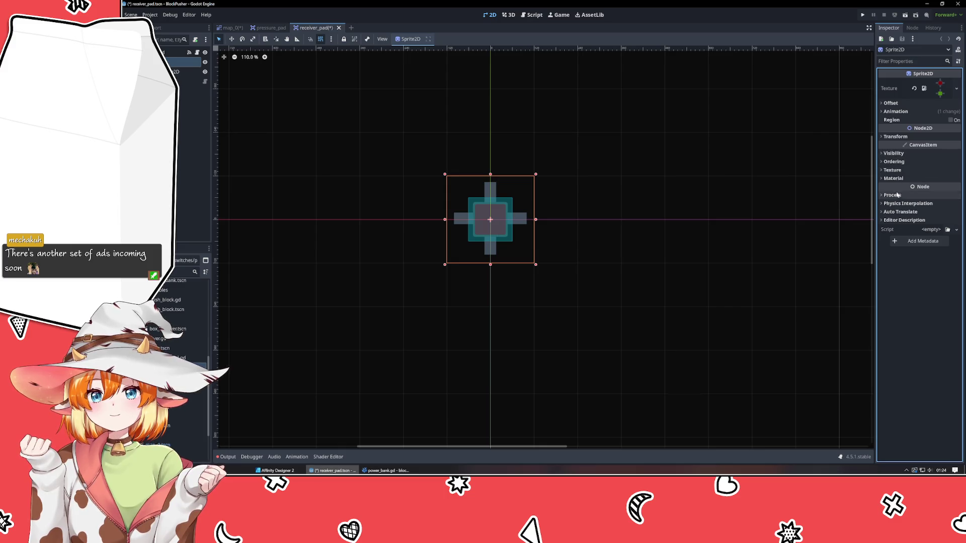
pyautogui.click(894, 162)
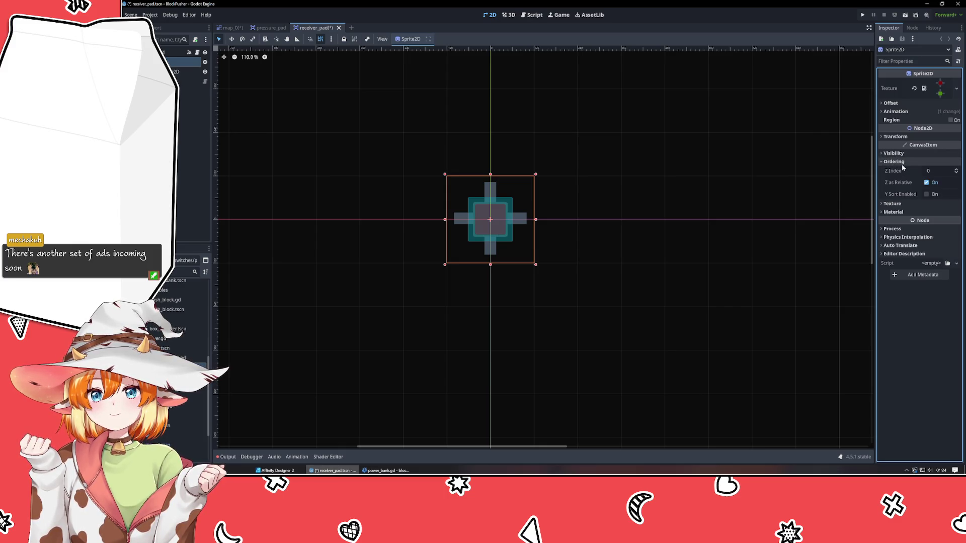
pyautogui.click(893, 162)
# Step: Set the receiver_pad root node's Z Index from -1 to 0
pyautogui.click(171, 52)
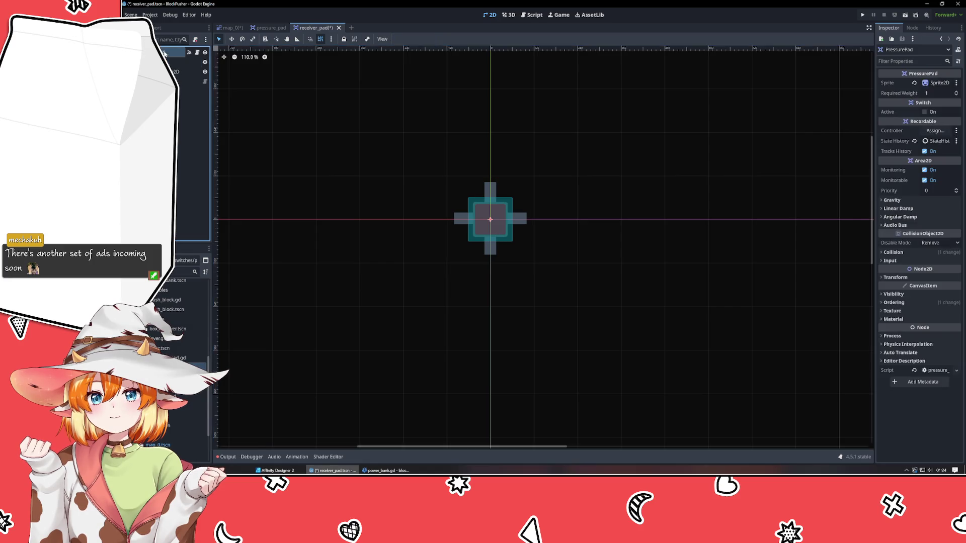
pyautogui.click(908, 302)
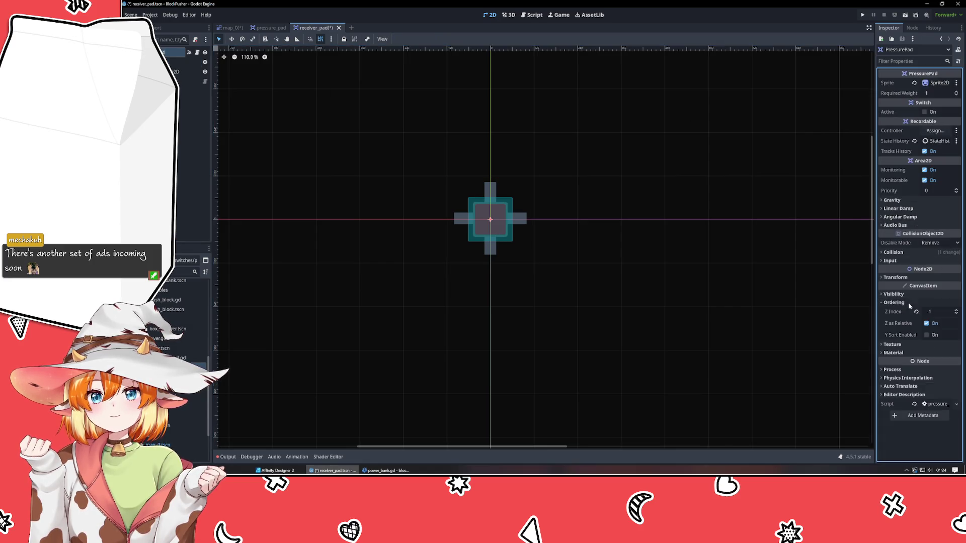
pyautogui.click(956, 311)
pyautogui.click(737, 257)
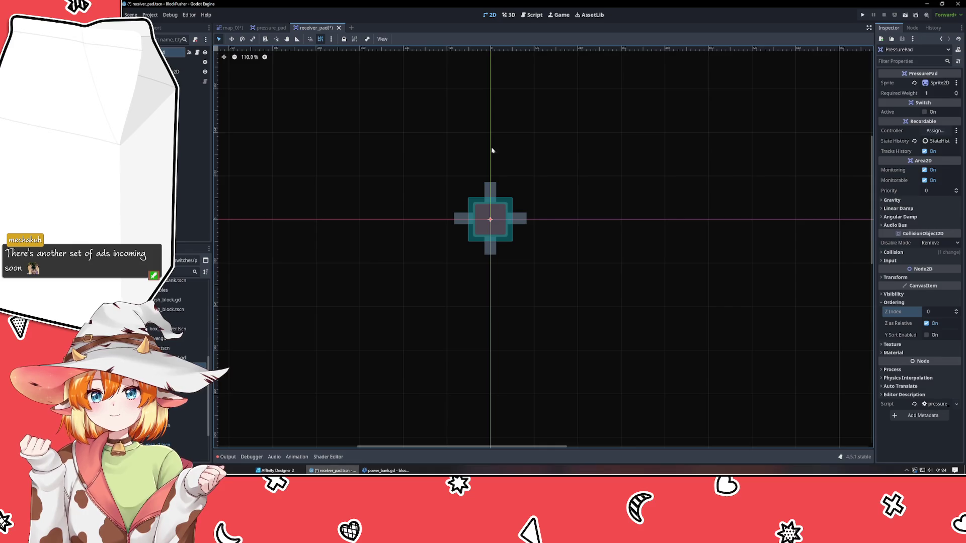
# Step: Reset the pressure_pad root node's Z Index to 0 and save all scenes
pyautogui.click(269, 27)
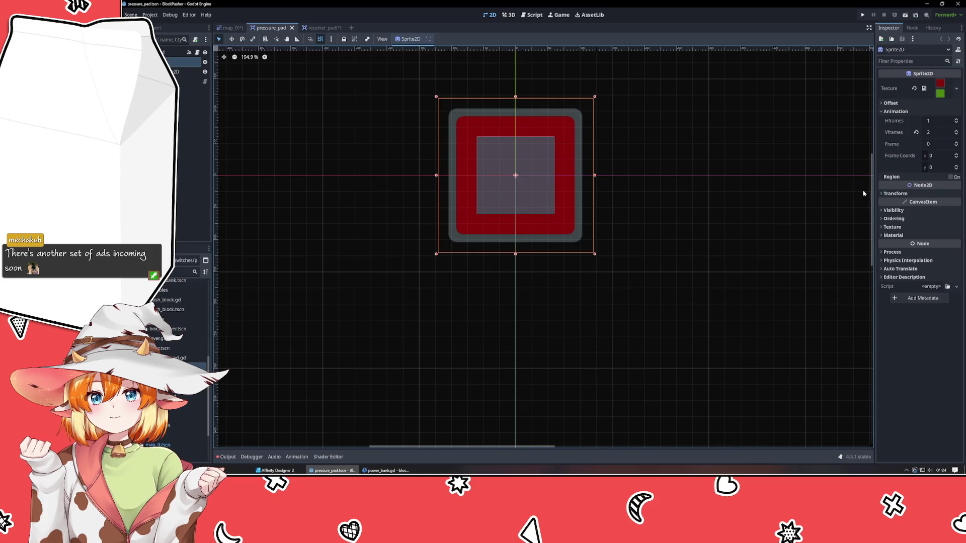
pyautogui.click(176, 52)
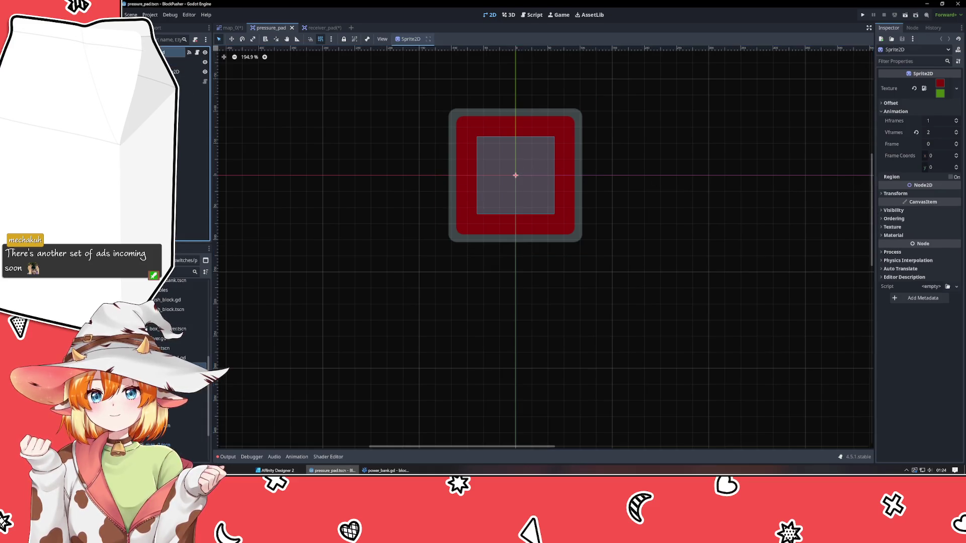
pyautogui.click(894, 253)
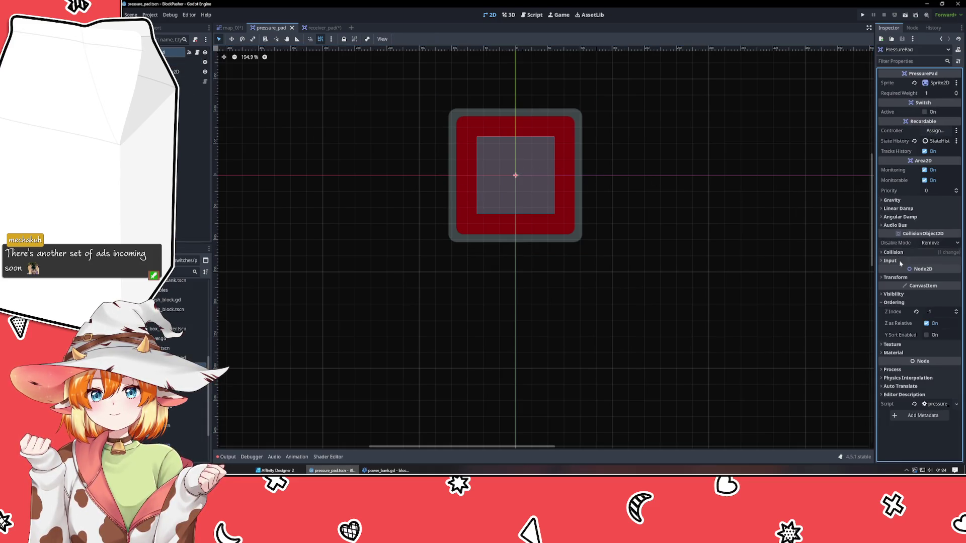
pyautogui.click(916, 312)
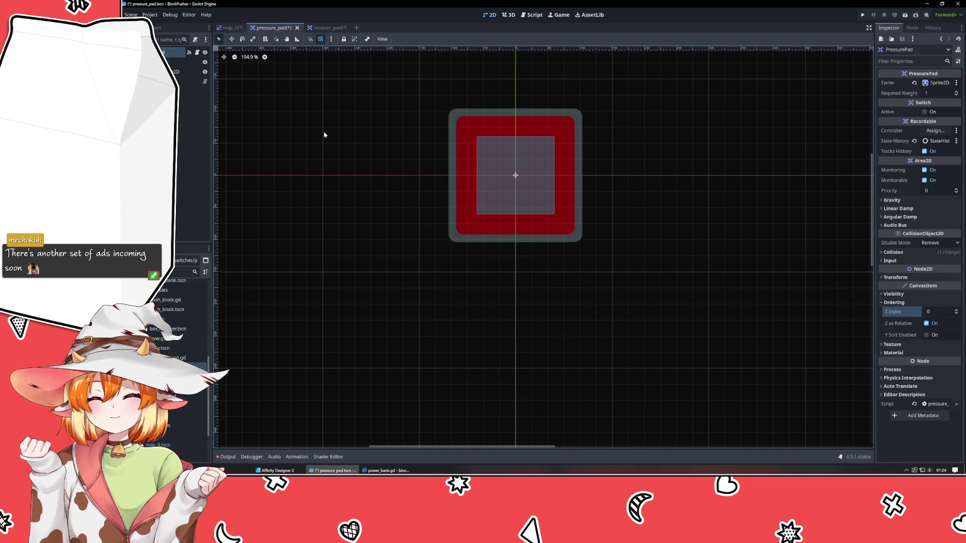
pyautogui.hotkey('ctrl', 'shift', 'alt', 's')
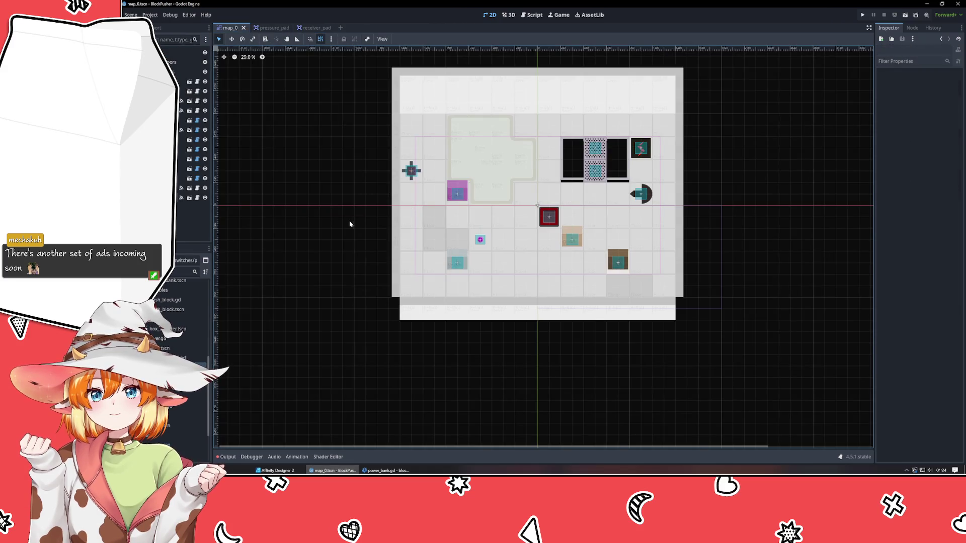
pyautogui.scroll(2, 388, 209)
pyautogui.moveTo(630, 226)
pyautogui.mouseDown()
pyautogui.moveTo(648, 260)
pyautogui.moveTo(664, 257)
pyautogui.moveTo(631, 226)
pyautogui.mouseUp()
pyautogui.click(656, 252)
pyautogui.click(296, 216)
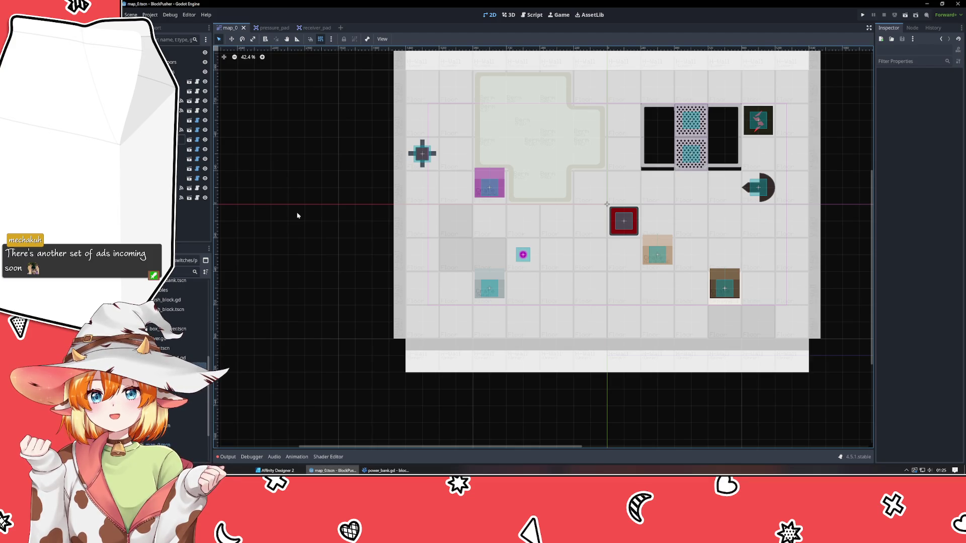
pyautogui.click(724, 308)
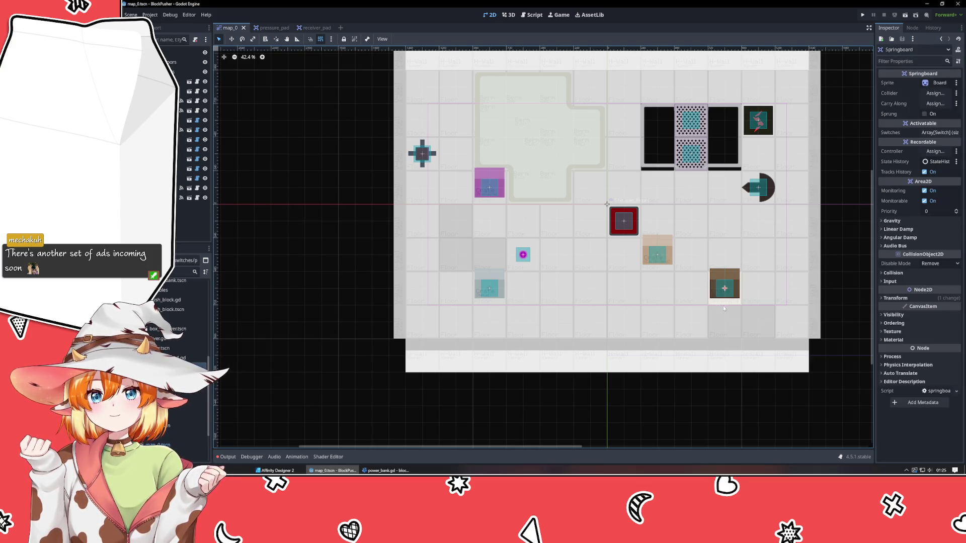
pyautogui.moveTo(724, 289)
pyautogui.mouseDown()
pyautogui.moveTo(710, 278)
pyautogui.moveTo(727, 302)
pyautogui.mouseUp()
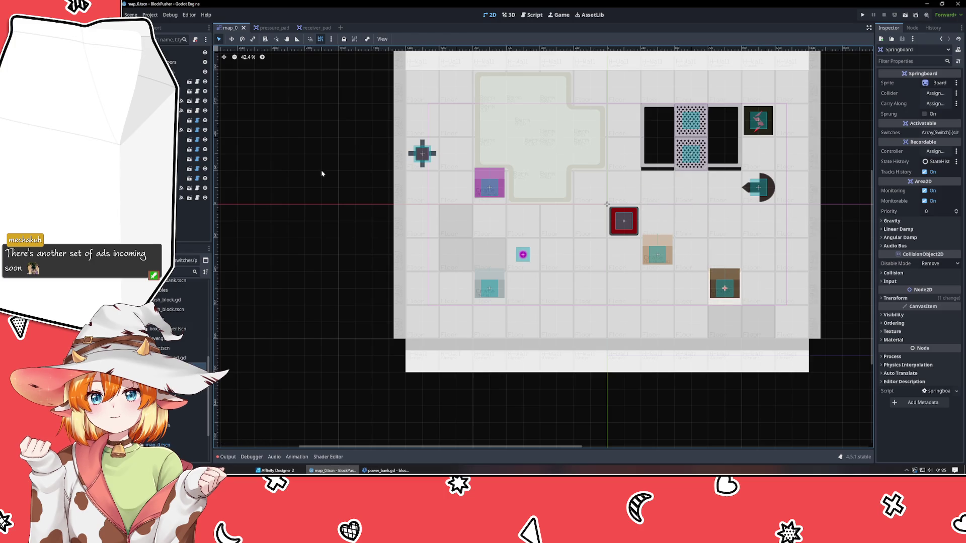